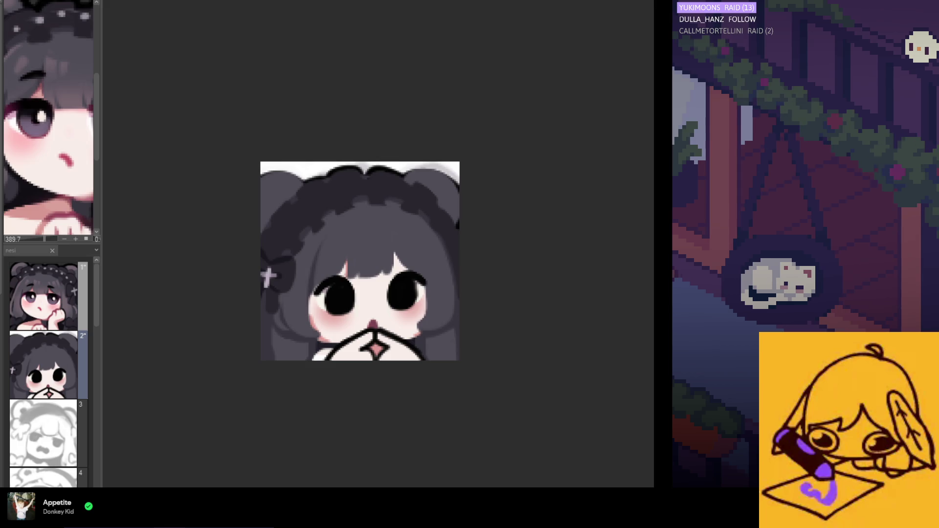
- Stroke a black outline along the top-right bear ear out to the canvas edge
scroll(420, 311, down, 1)
scroll(365, 228, up, 2)
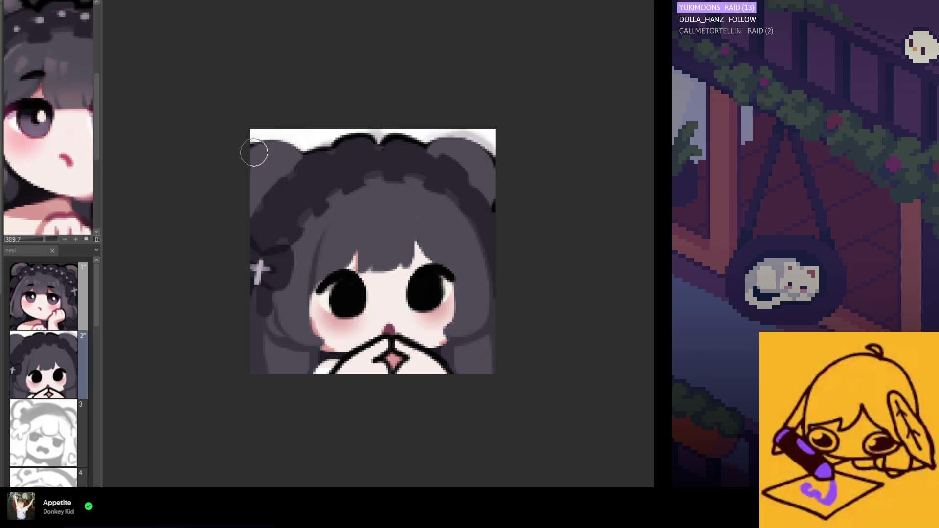
scroll(301, 161, up, 1)
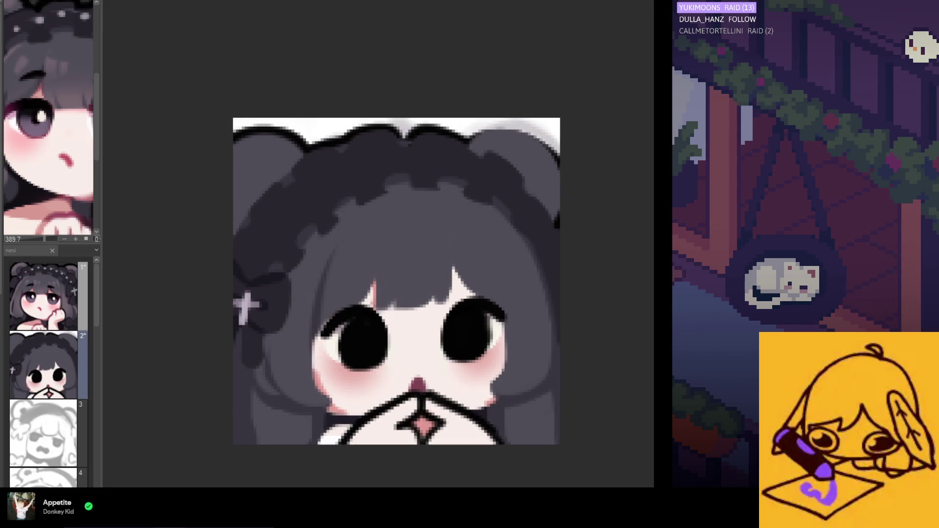
scroll(418, 110, up, 1)
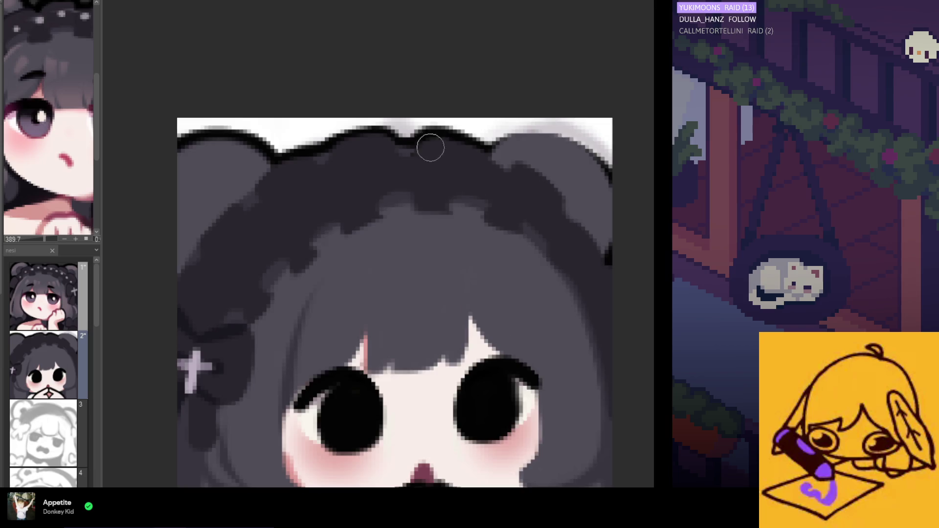
scroll(430, 147, down, 1)
drag(514, 148, 541, 157)
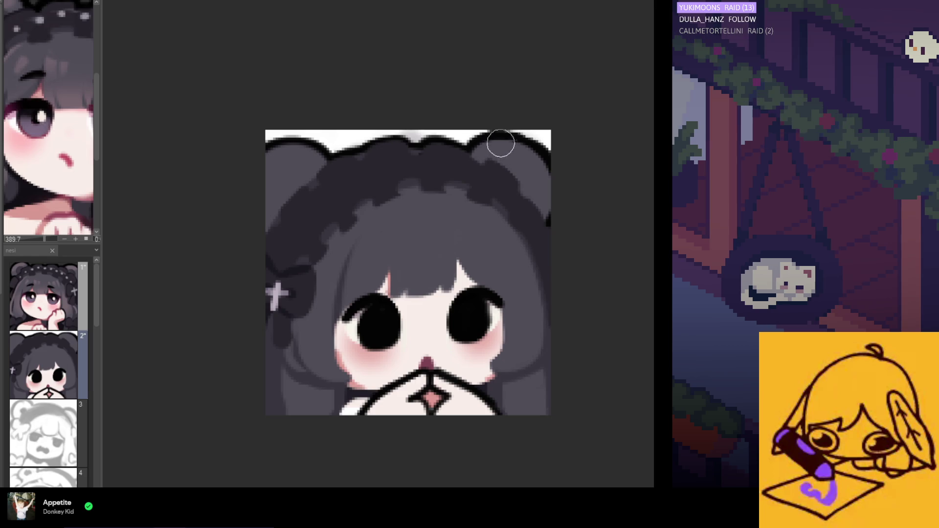
- Eyedrop the ear outline's black and darken the emote's top outline
scroll(528, 126, up, 1)
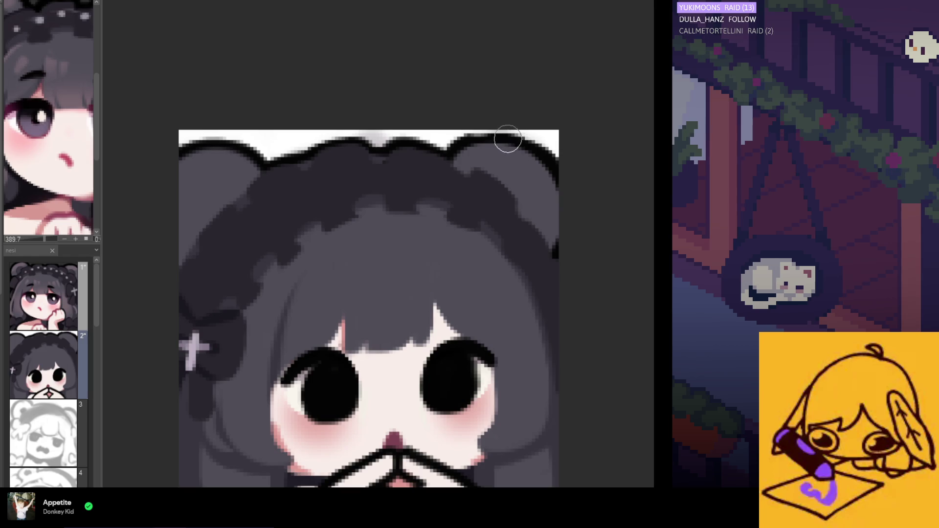
scroll(486, 130, up, 1)
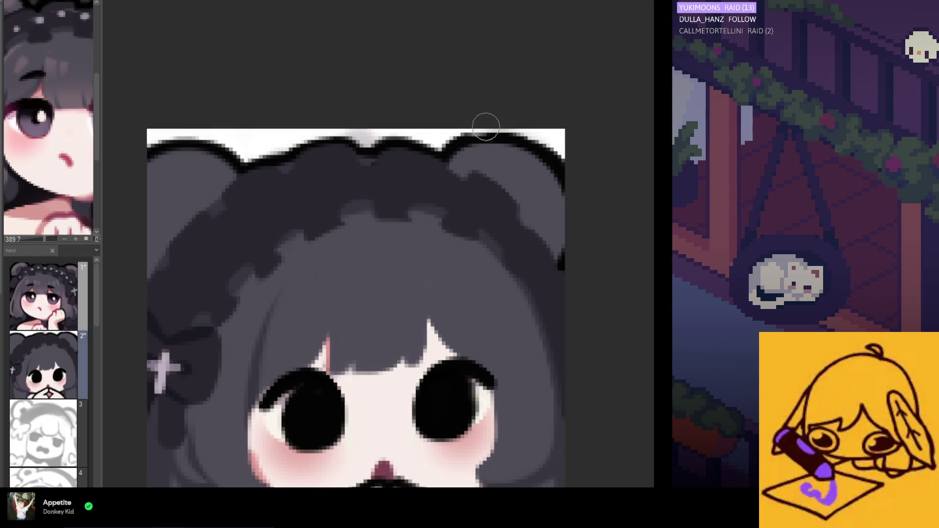
alt+click(504, 137)
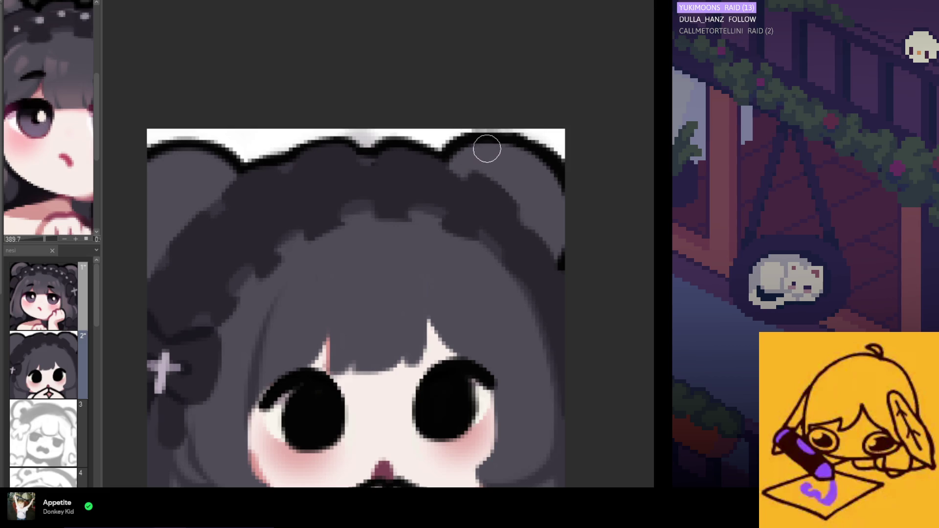
scroll(448, 131, down, 3)
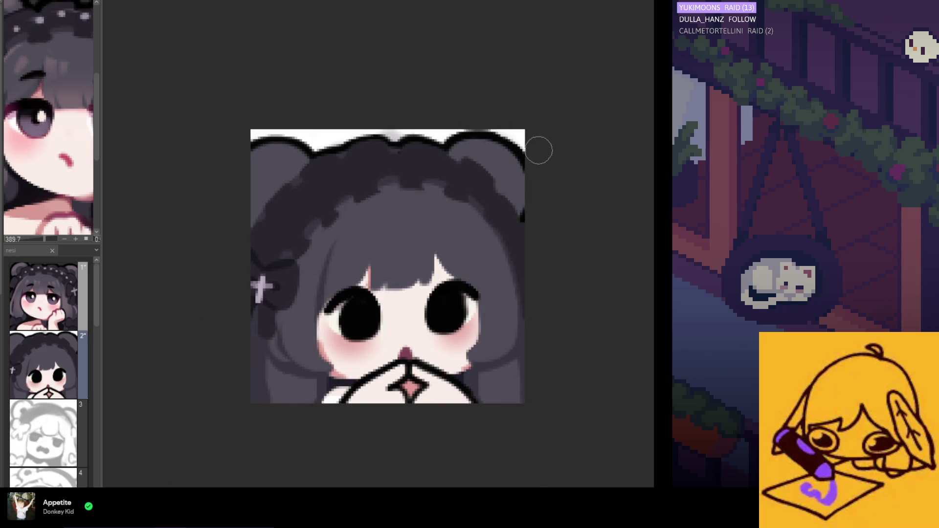
alt+click(523, 154)
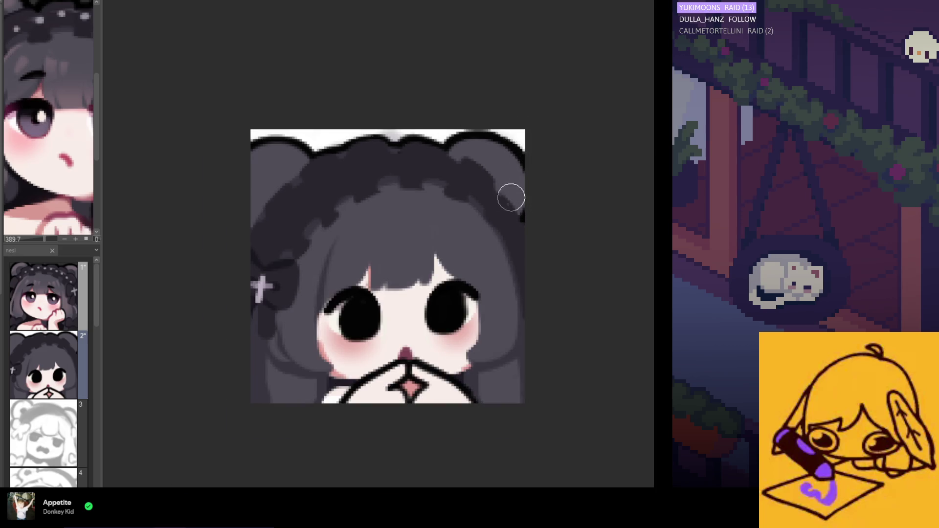
scroll(496, 208, down, 2)
scroll(346, 184, up, 2)
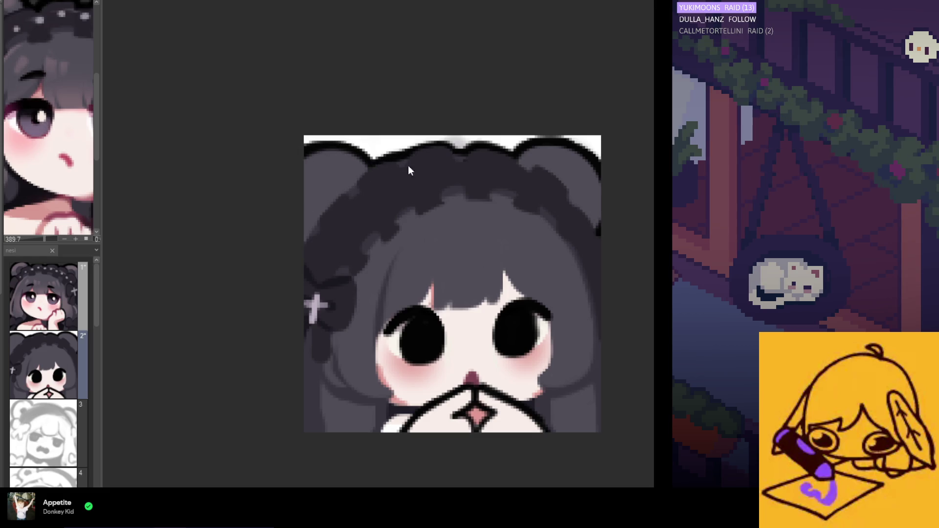
scroll(375, 167, down, 2)
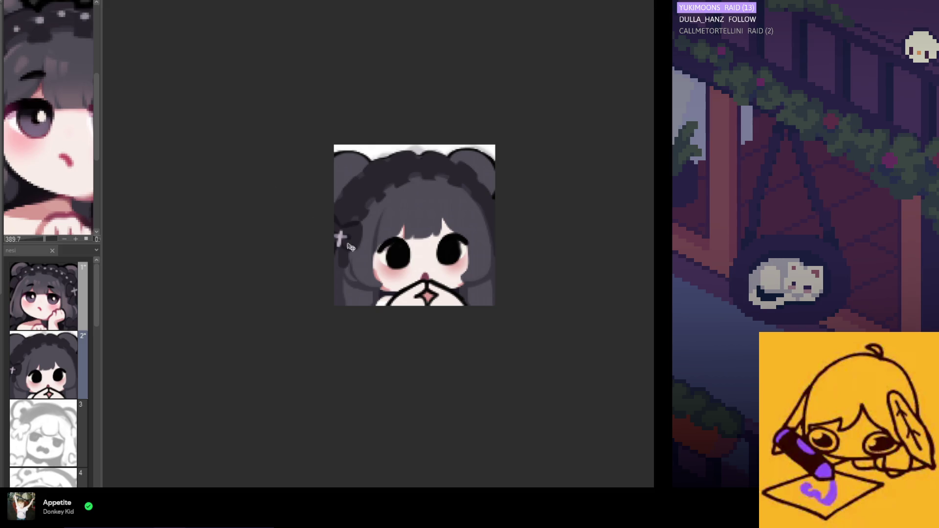
key(ctrl+z)
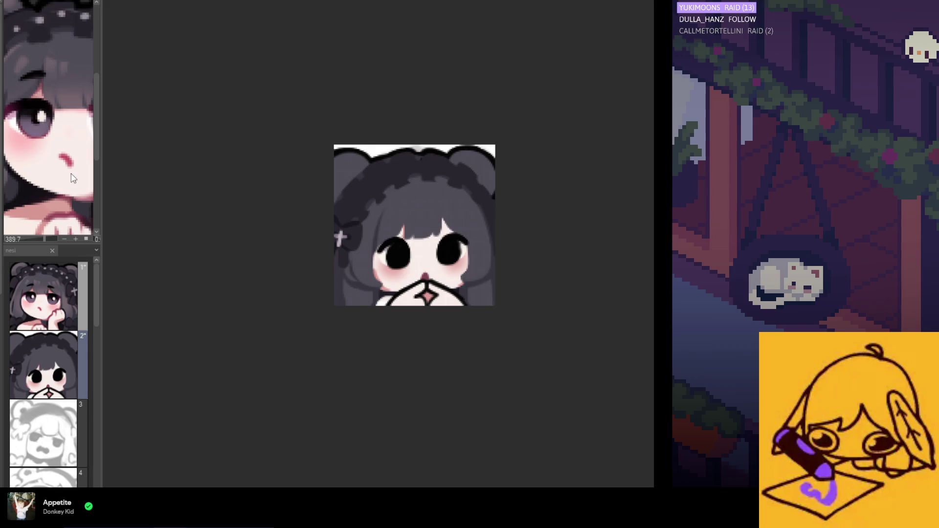
scroll(40, 184, down, 5)
scroll(40, 183, up, 3)
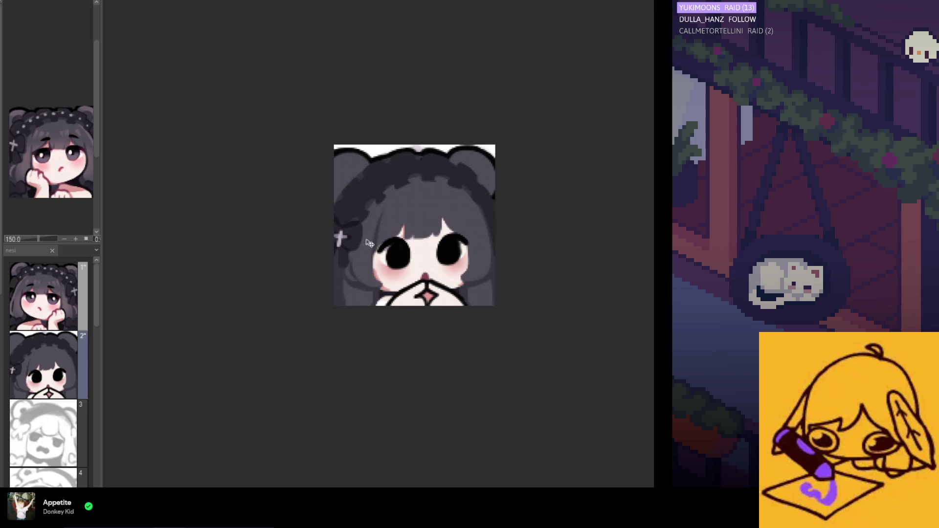
- Brush white in two strokes over the top hair outline at the canvas's upper edge
scroll(375, 229, up, 2)
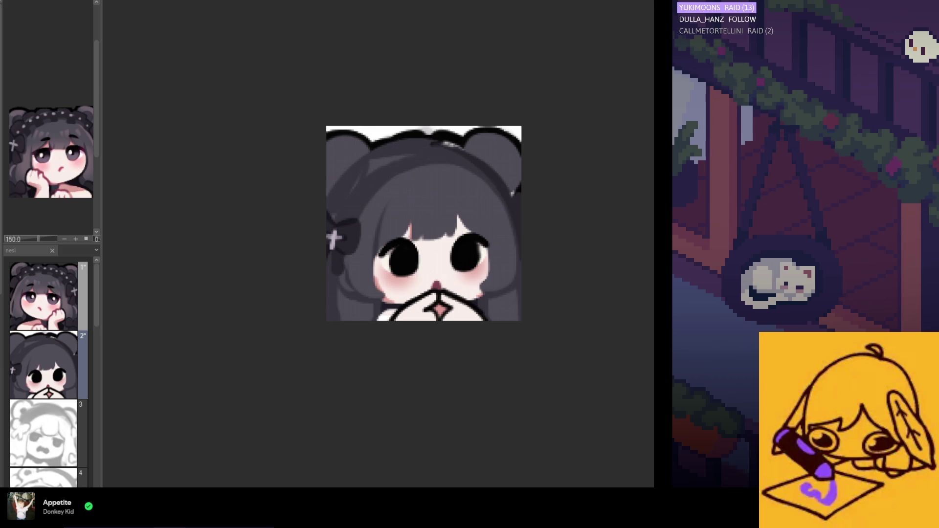
scroll(360, 146, up, 1)
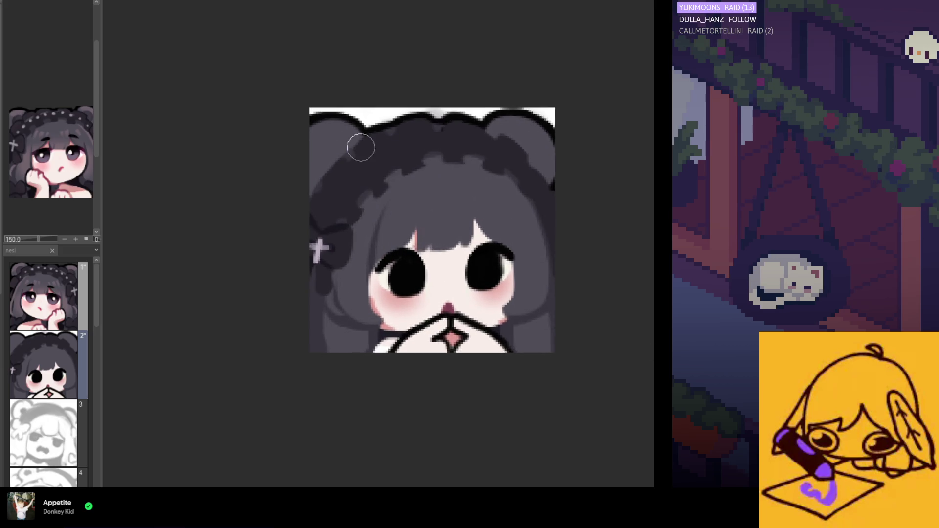
scroll(373, 130, up, 1)
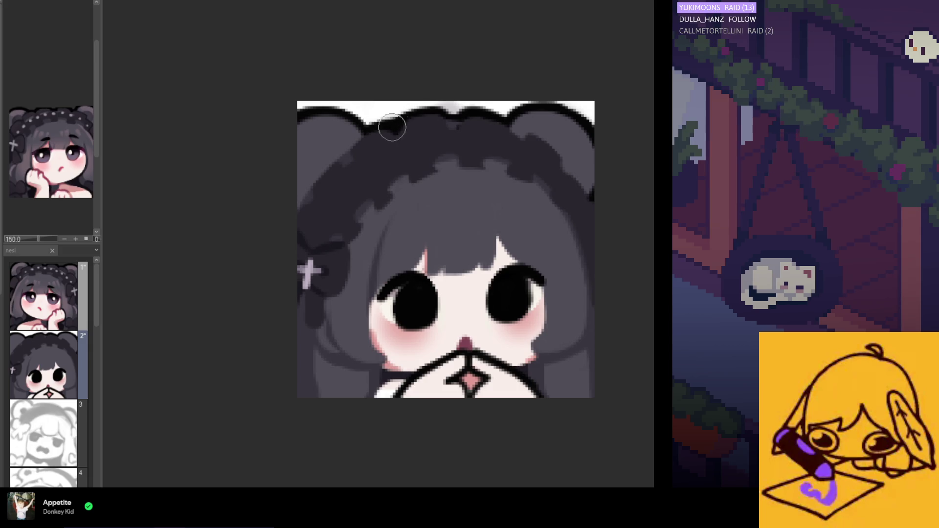
scroll(377, 144, up, 1)
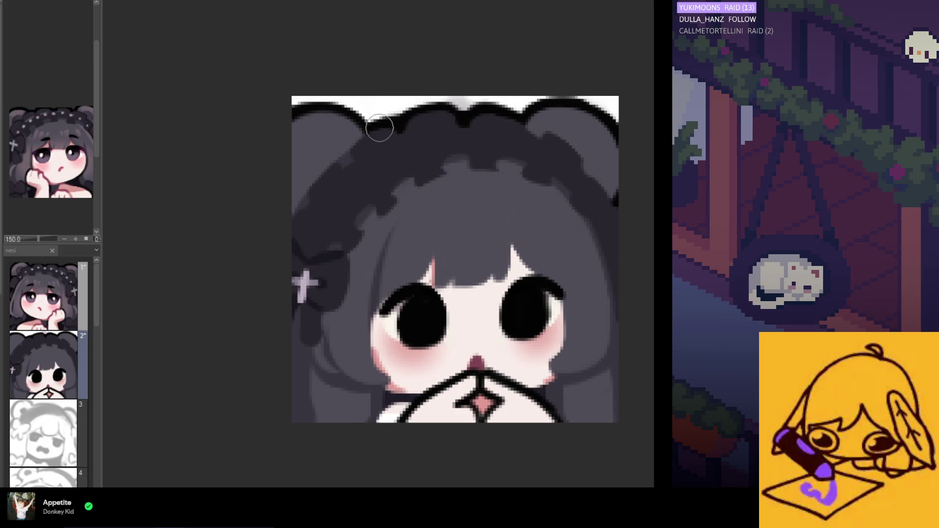
scroll(322, 234, down, 3)
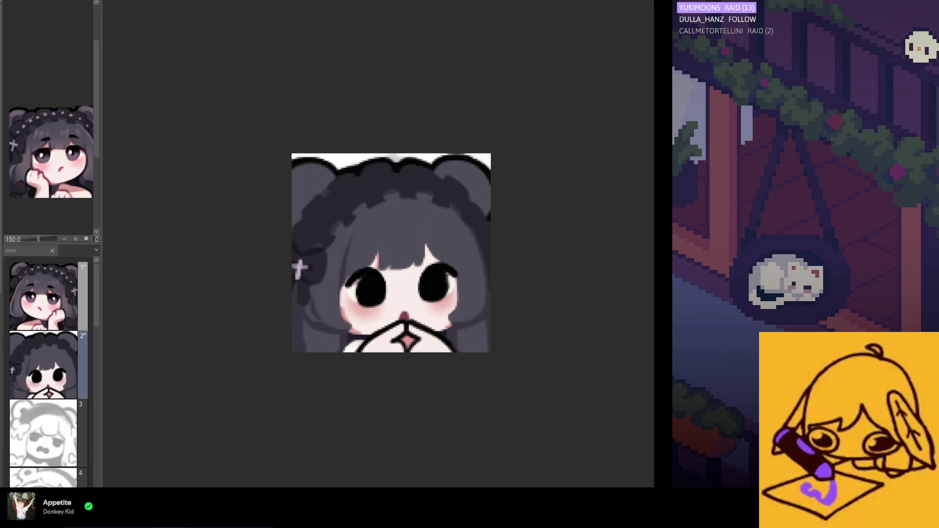
scroll(347, 174, up, 1)
scroll(330, 151, up, 2)
scroll(330, 150, up, 1)
drag(313, 152, 370, 150)
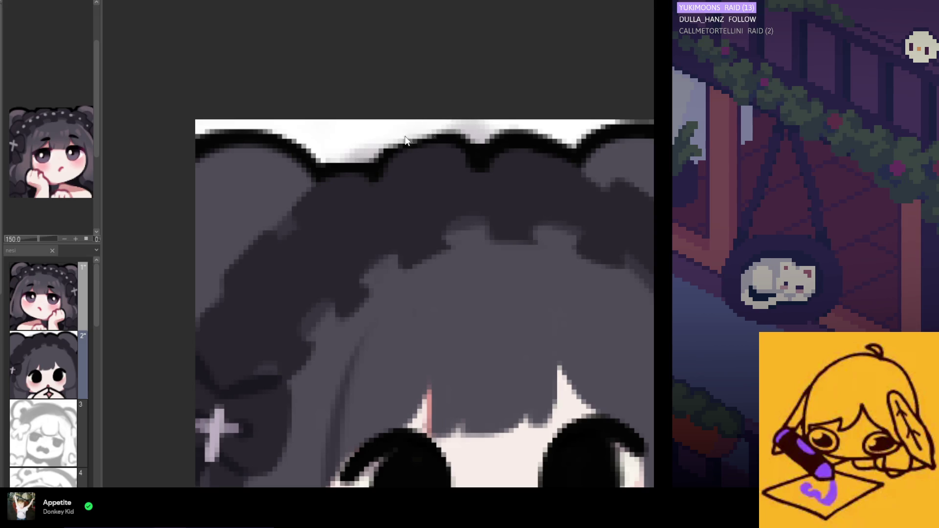
drag(336, 148, 367, 147)
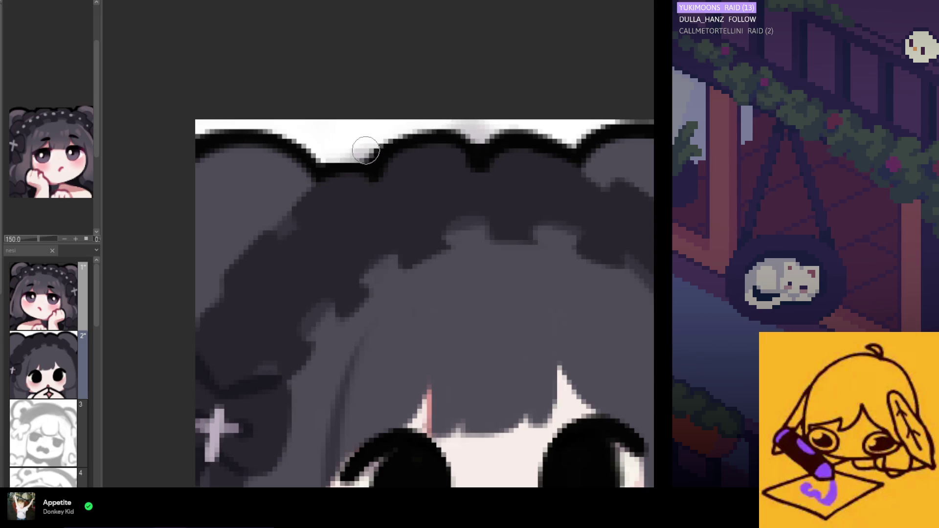
scroll(474, 132, up, 1)
scroll(481, 147, up, 1)
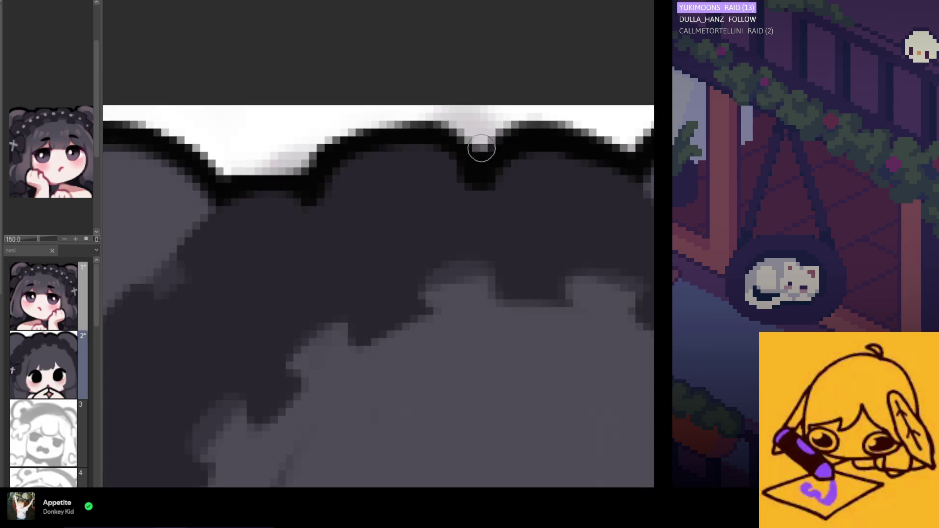
scroll(399, 163, down, 2)
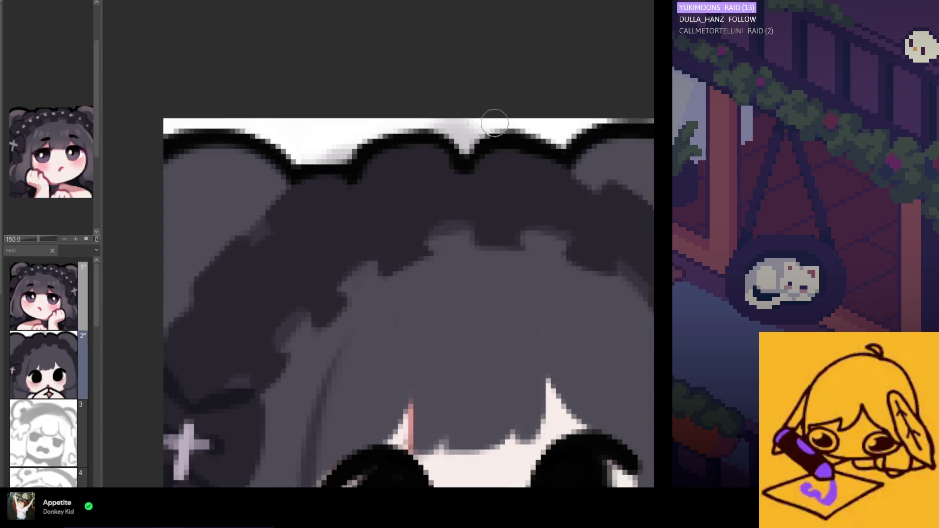
scroll(465, 140, down, 5)
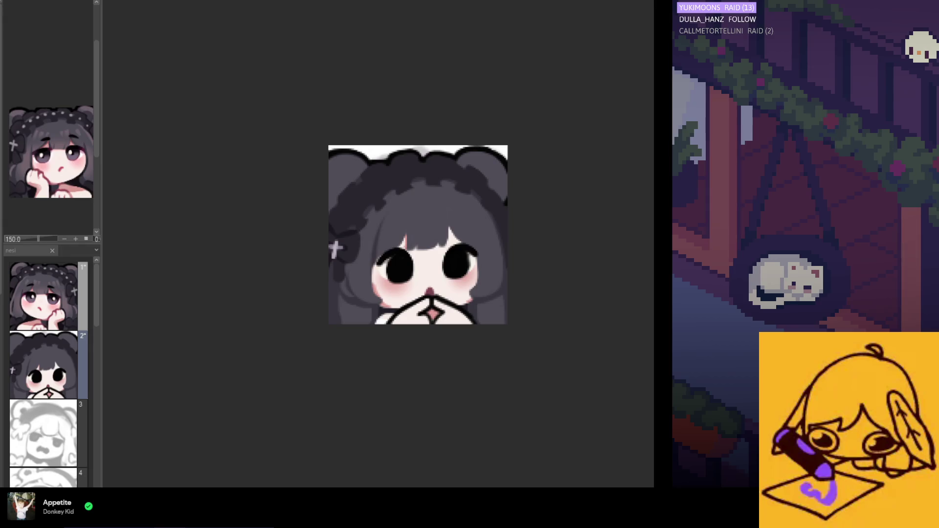
key(ctrl+plus)
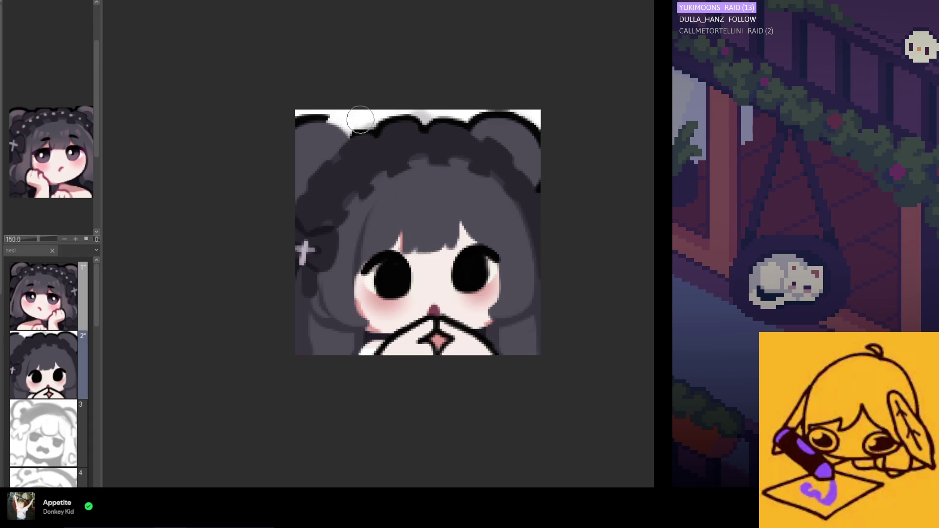
- Paint over the black outlines of both top ears and reshape the hair outline near the left ear
drag(360, 120, 319, 109)
drag(357, 136, 377, 139)
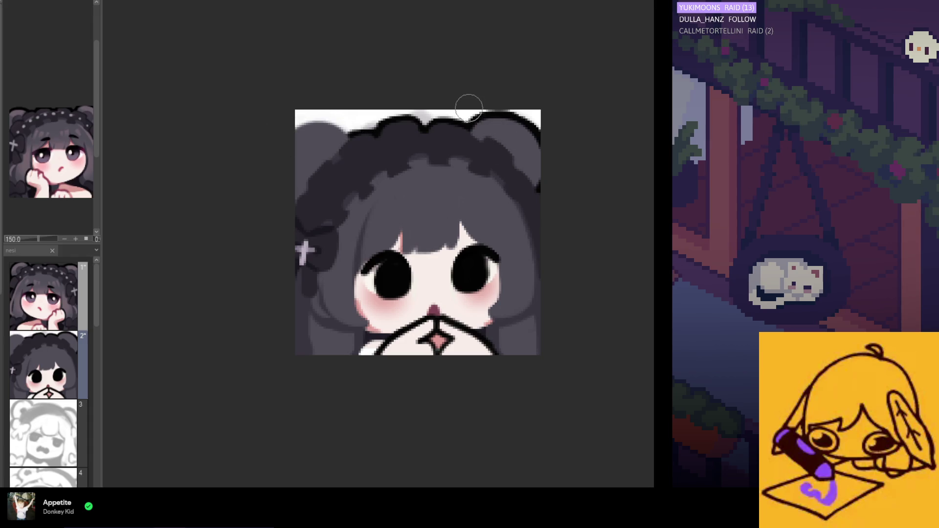
drag(486, 110, 532, 196)
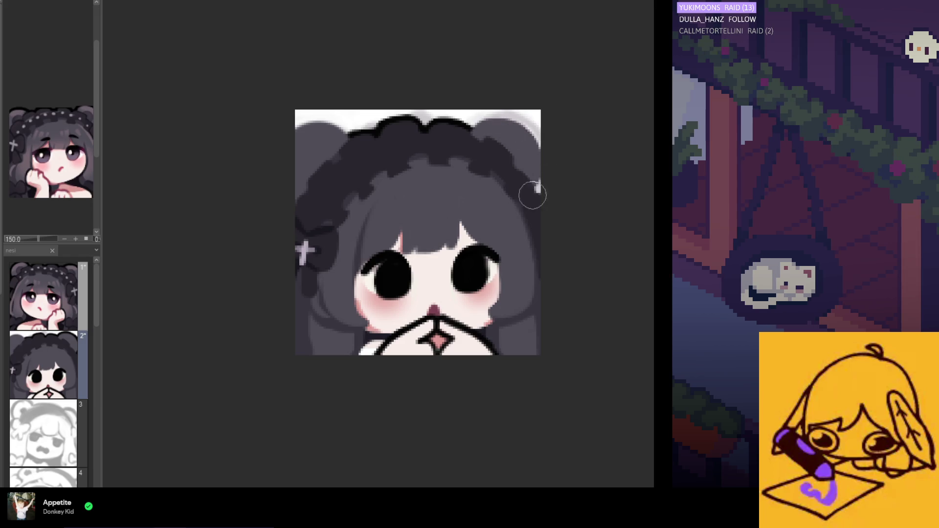
scroll(527, 233, up, 1)
scroll(480, 372, down, 1)
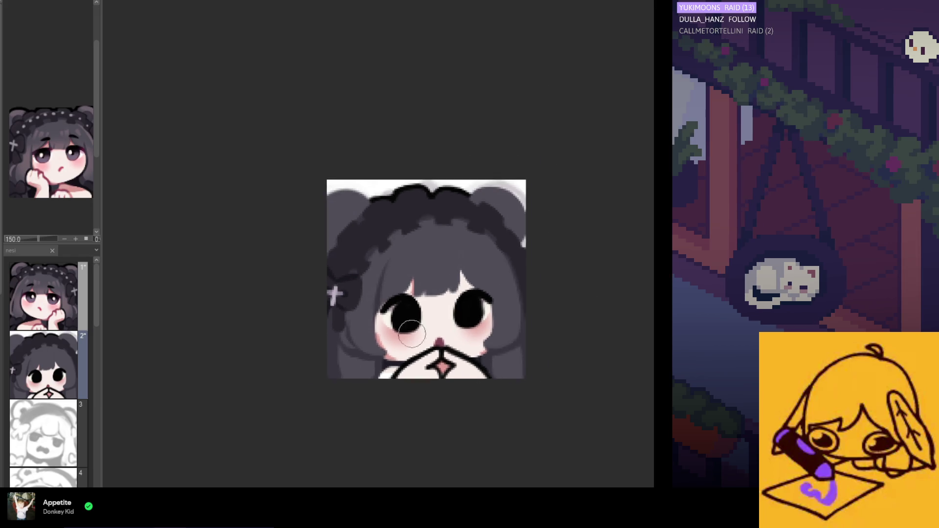
scroll(406, 330, down, 1)
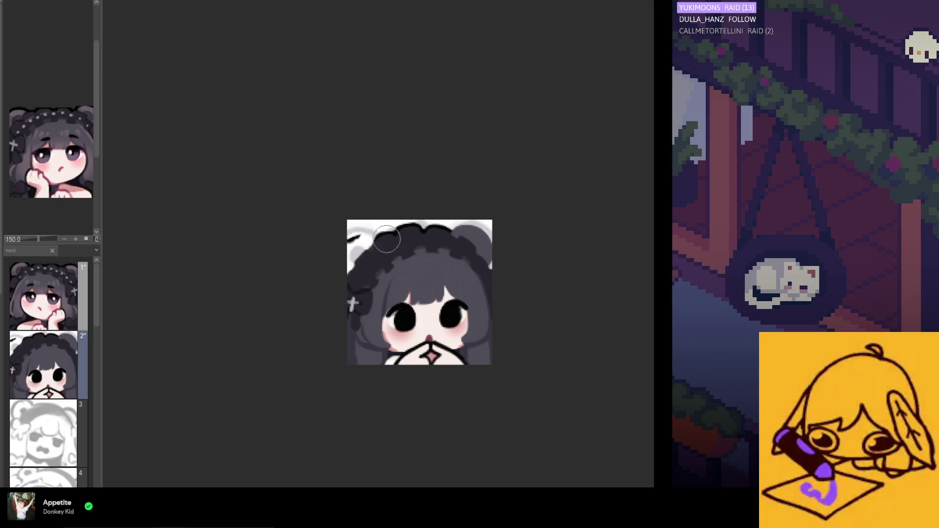
scroll(308, 266, up, 1)
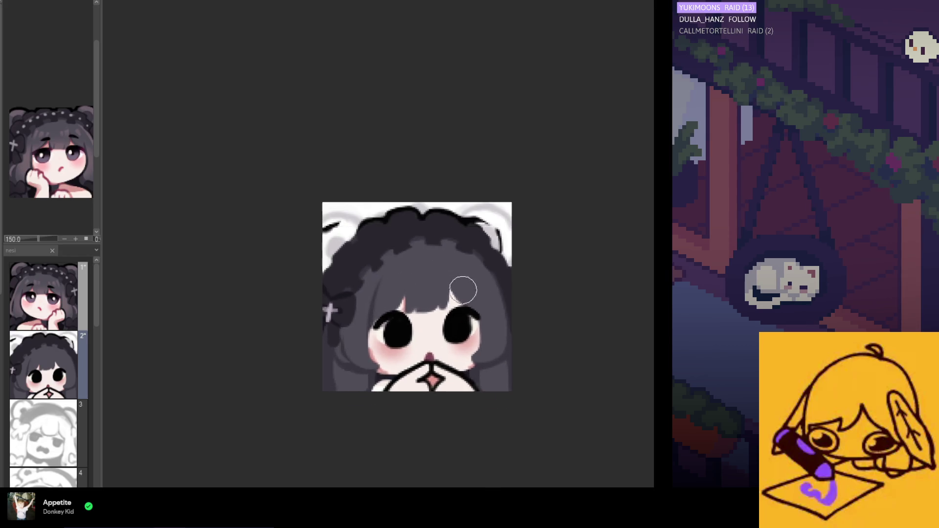
scroll(461, 287, up, 1)
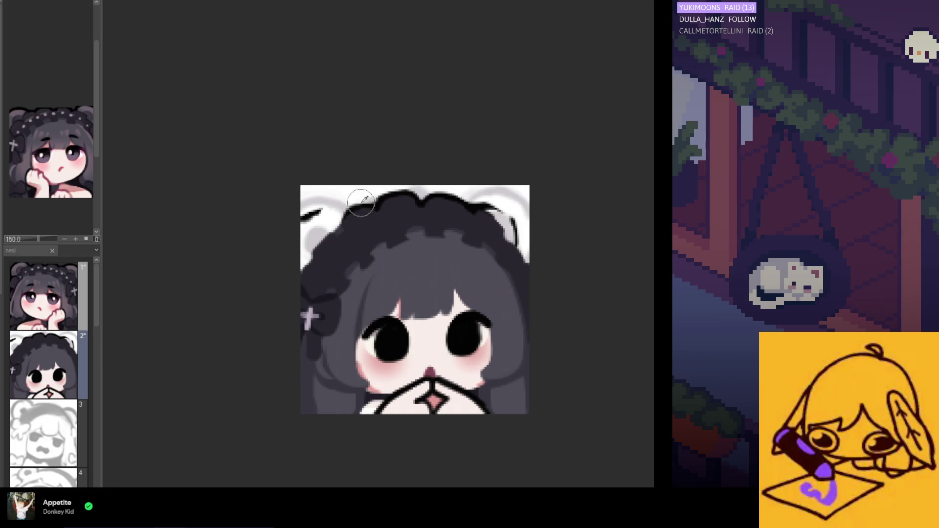
- Fill the light grey gaps at the hair's upper-left edge and both ears with dark colour
drag(342, 223, 327, 241)
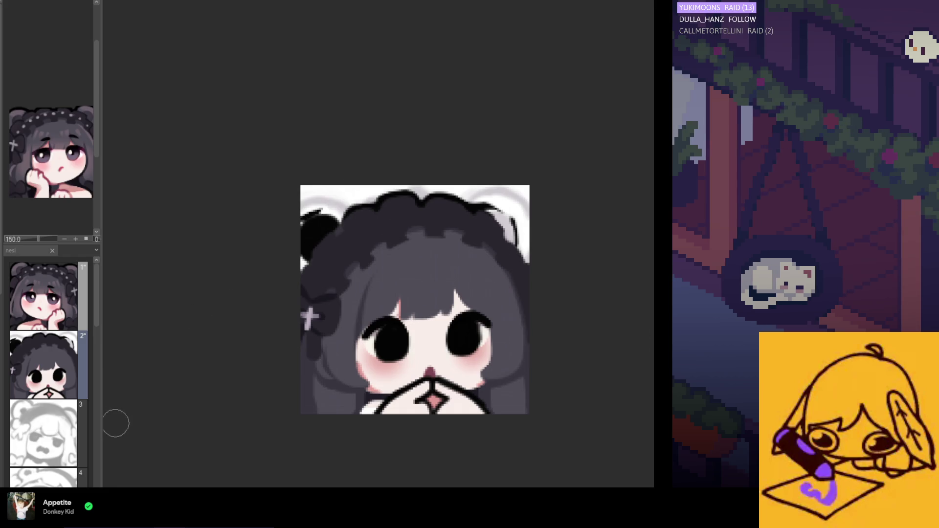
mouse_move(324, 234)
mouse_down()
mouse_move(328, 253)
mouse_move(313, 231)
mouse_move(330, 225)
mouse_move(312, 229)
mouse_up()
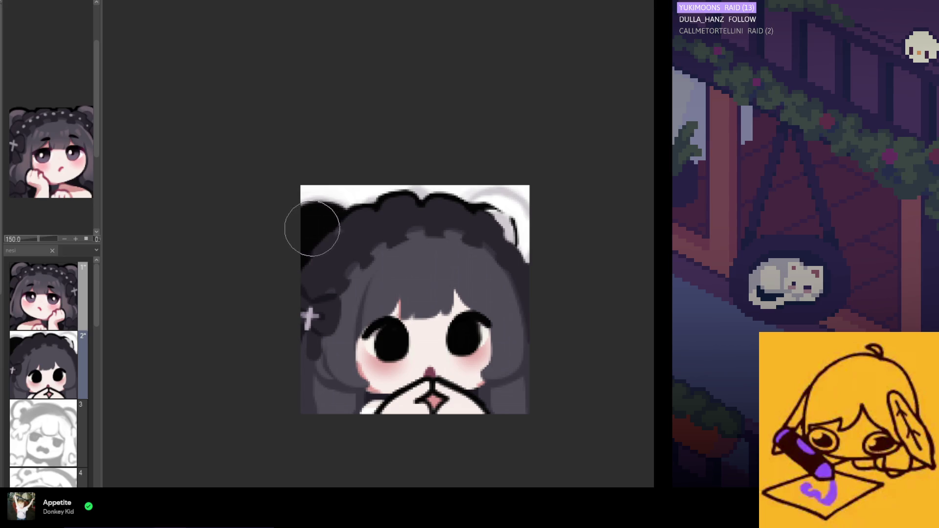
mouse_move(491, 230)
mouse_down()
mouse_move(495, 216)
mouse_move(514, 234)
mouse_move(495, 237)
mouse_up()
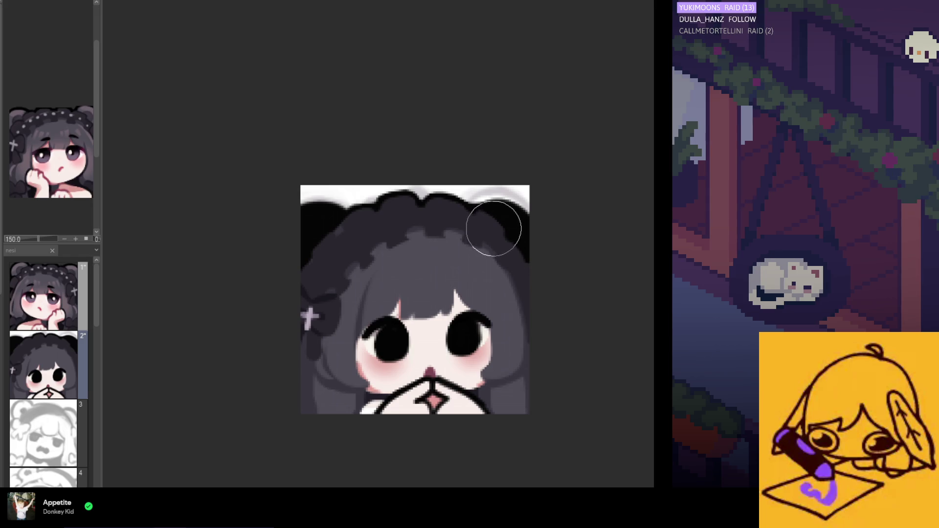
scroll(478, 193, up, 2)
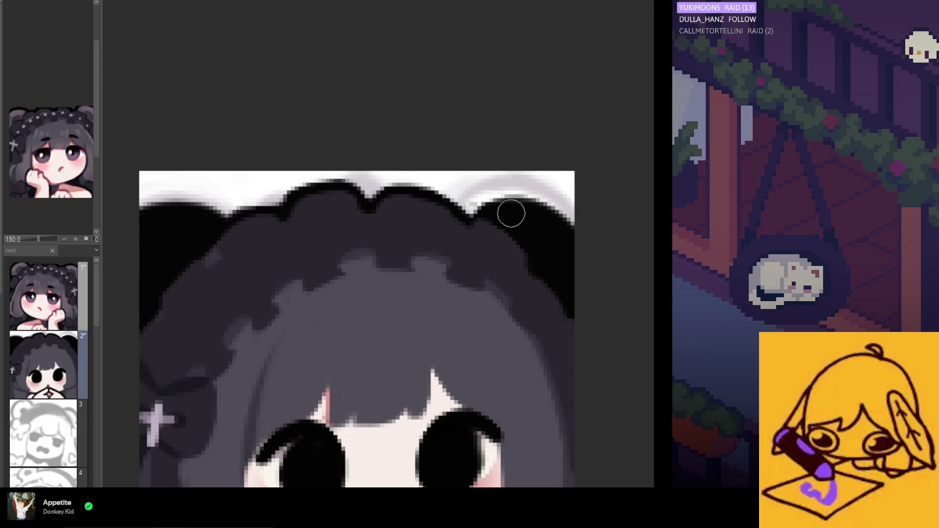
scroll(472, 242, down, 3)
scroll(476, 264, up, 1)
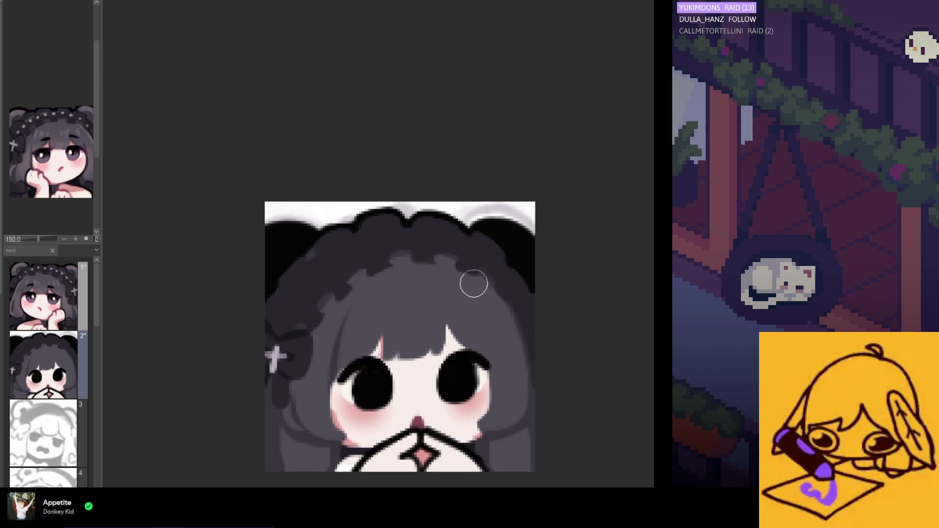
scroll(470, 288, up, 1)
key(h)
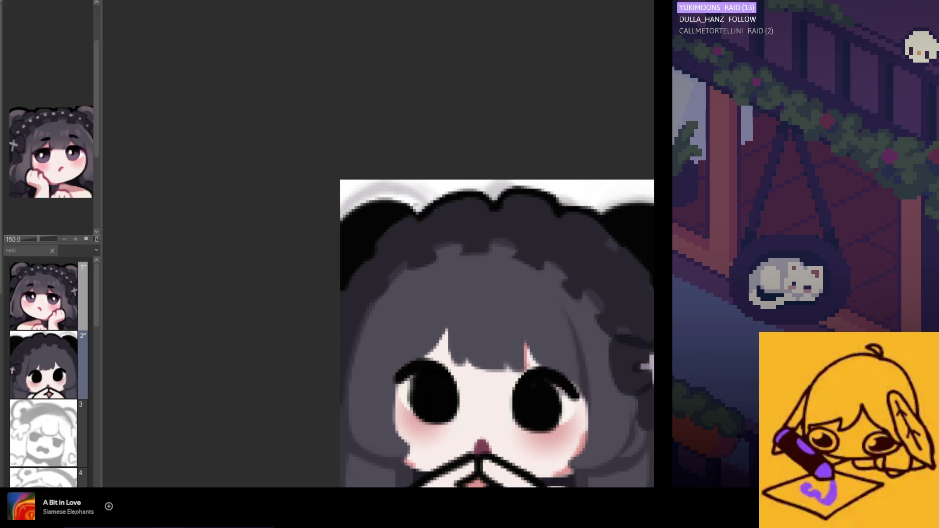
- Zoom the mirrored view to inspect the hair and ears from the flipped side
scroll(342, 251, down, 3)
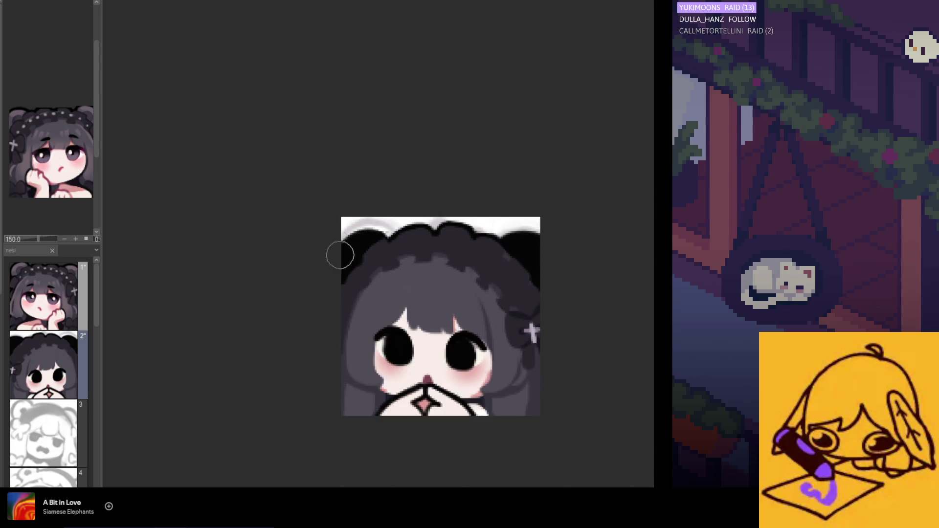
- Darken the upper-left hair edge and flip the canvas view back to unmirrored
scroll(372, 220, up, 1)
scroll(405, 224, up, 2)
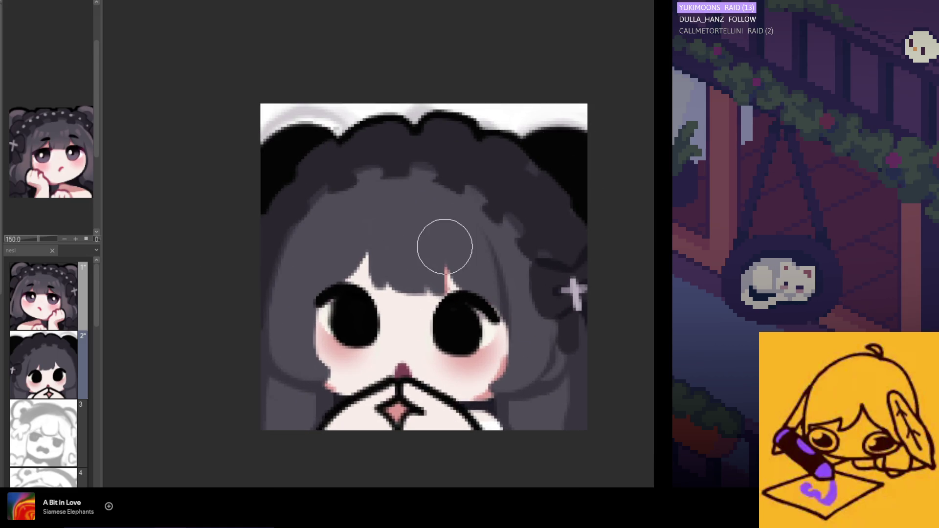
drag(304, 161, 285, 154)
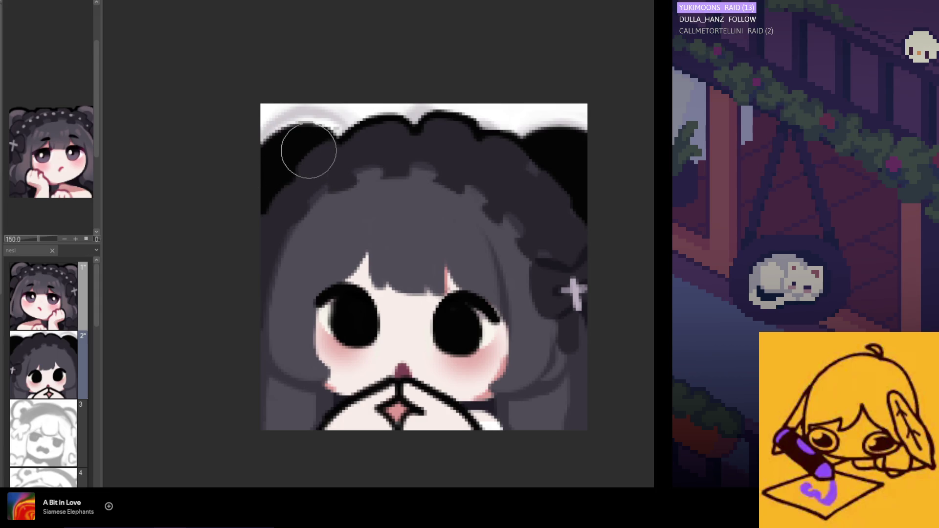
scroll(279, 210, down, 2)
key(h)
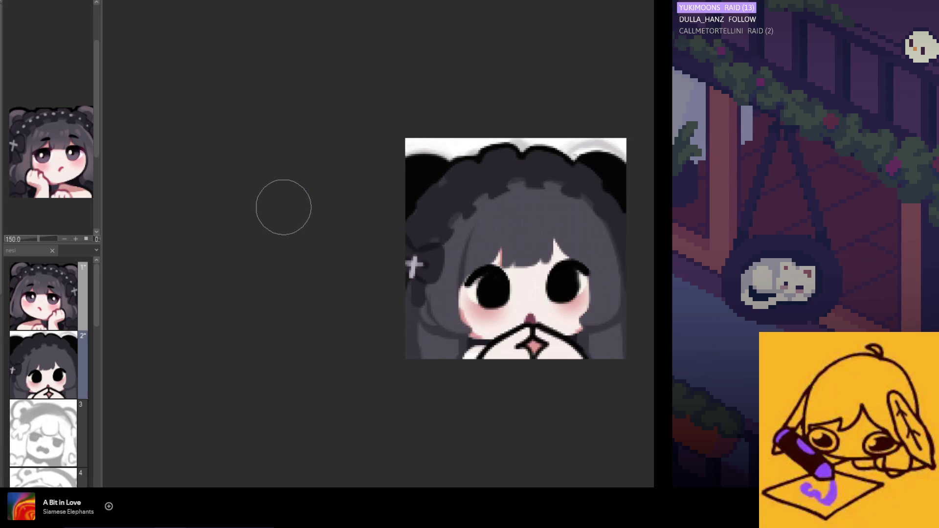
scroll(572, 127, up, 1)
scroll(576, 130, up, 1)
scroll(572, 137, up, 2)
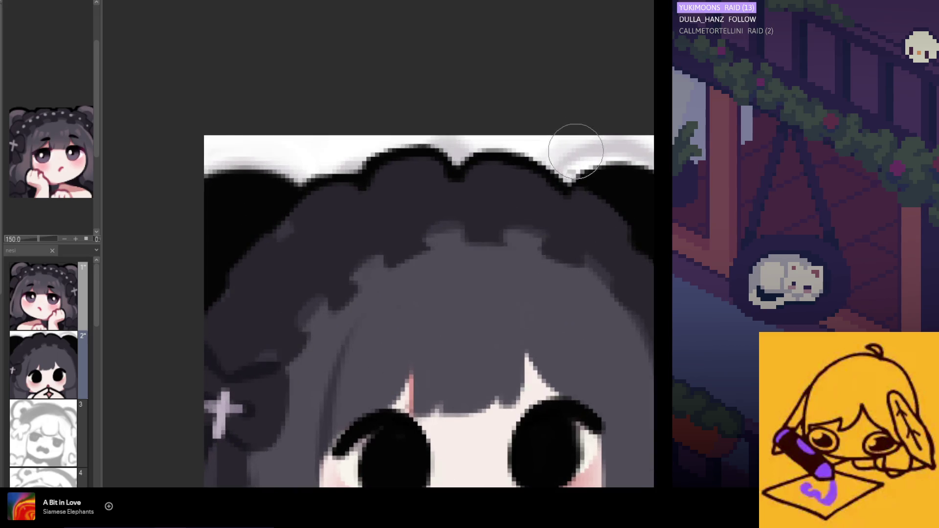
scroll(563, 130, down, 1)
scroll(463, 134, down, 2)
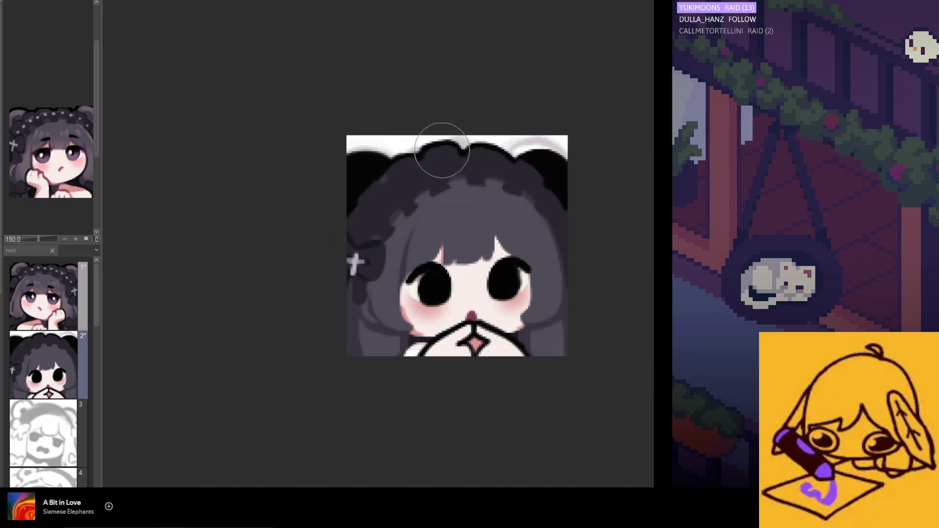
scroll(447, 225, up, 1)
scroll(338, 146, up, 1)
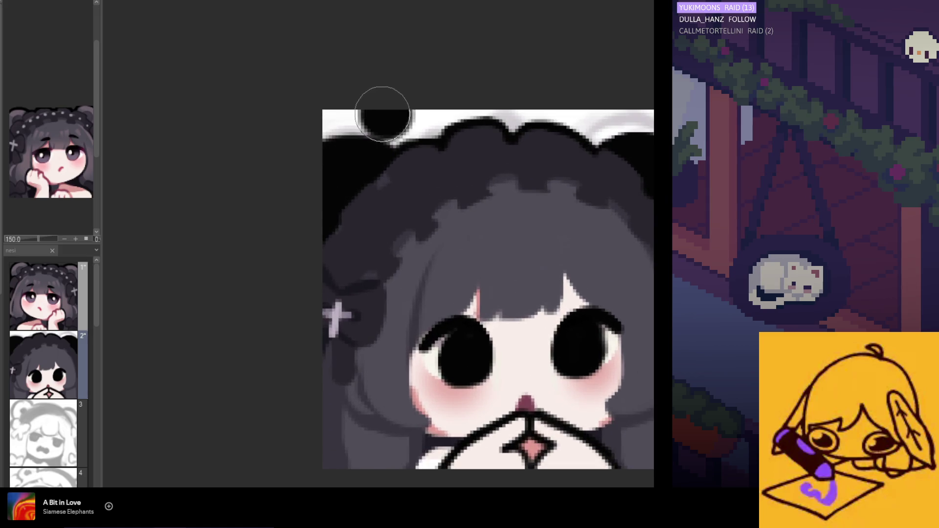
scroll(340, 195, down, 2)
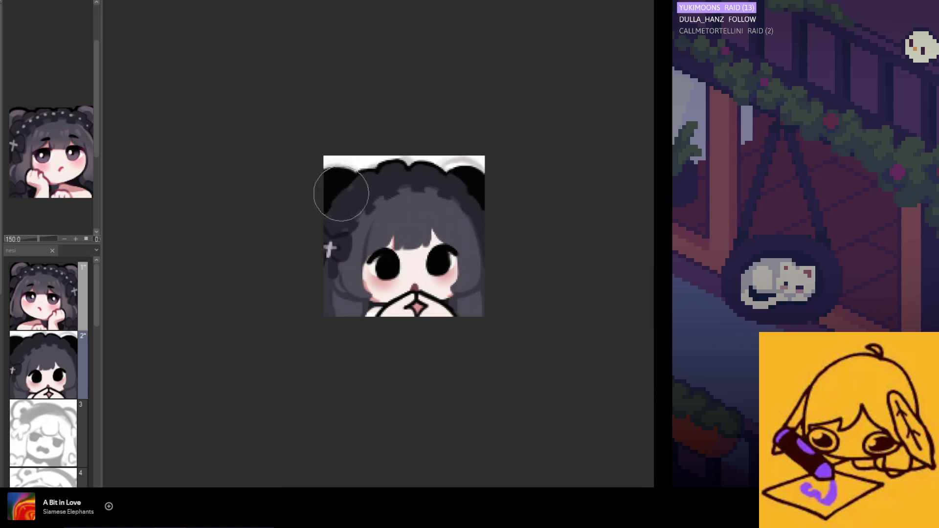
scroll(395, 232, down, 1)
scroll(424, 287, up, 1)
scroll(423, 287, up, 1)
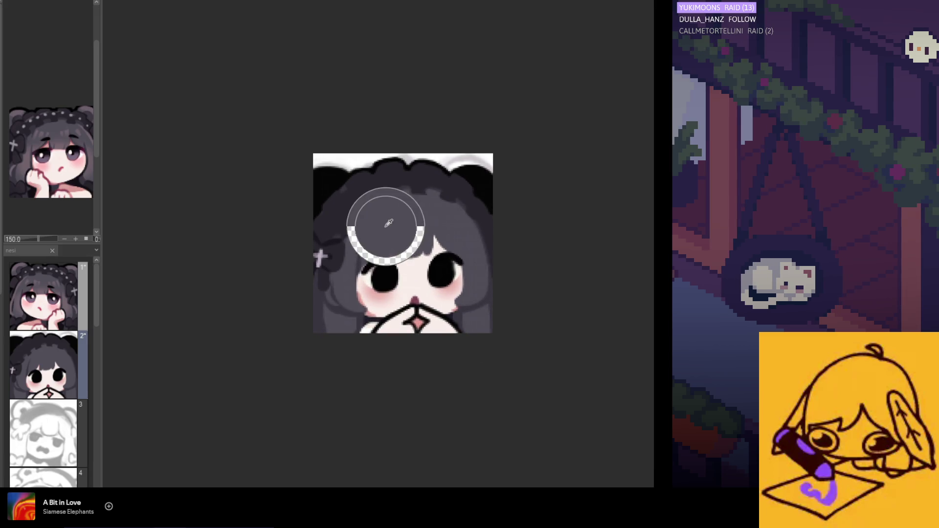
- Check layer 1, return to layer 2, and brush gray over both black bear ears
key(alt+bracketright)
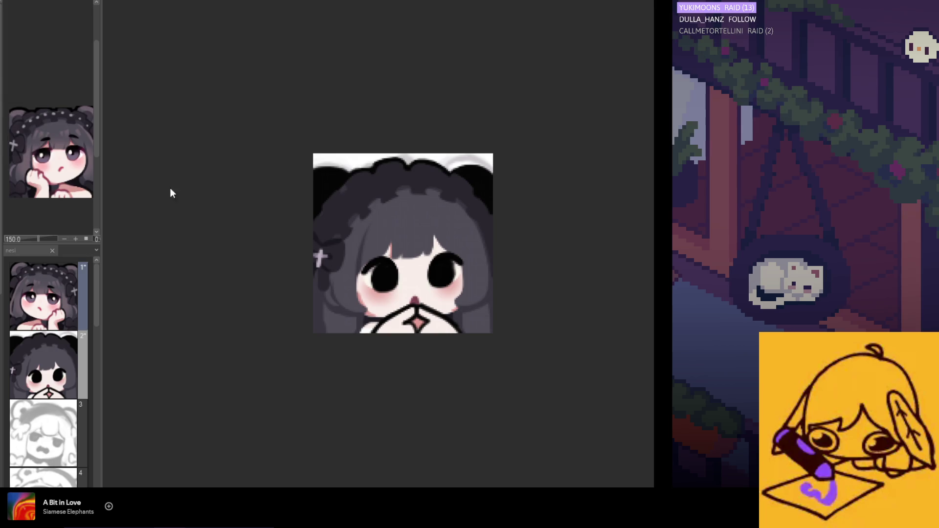
key(alt+bracketleft)
drag(333, 197, 328, 198)
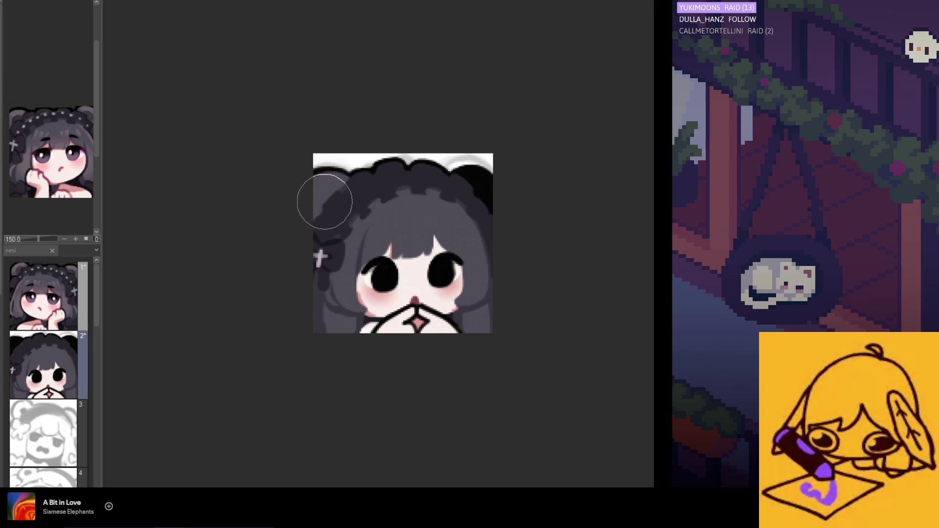
scroll(490, 196, up, 1)
drag(479, 198, 469, 184)
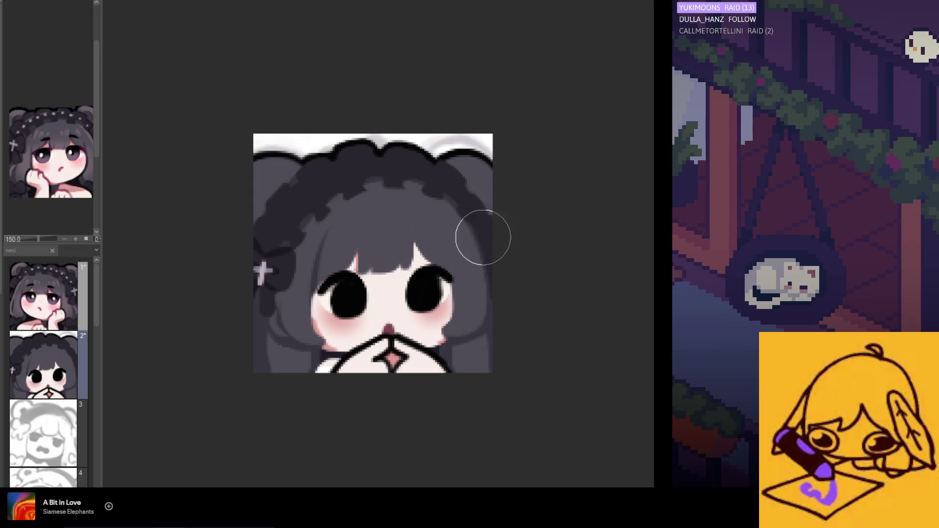
scroll(462, 208, up, 1)
mouse_move(450, 175)
mouse_down()
mouse_move(467, 183)
mouse_move(460, 190)
mouse_up()
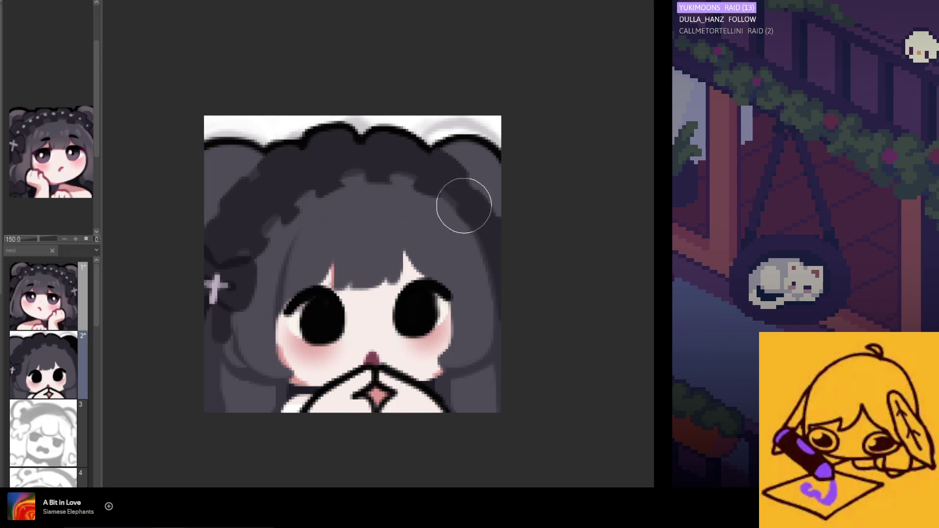
scroll(502, 205, down, 1)
scroll(440, 284, down, 1)
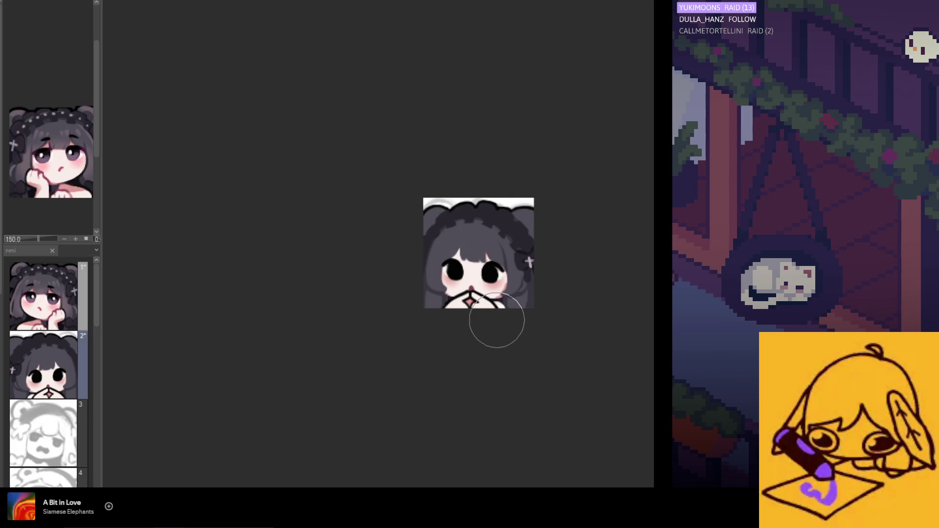
scroll(80, 191, up, 1)
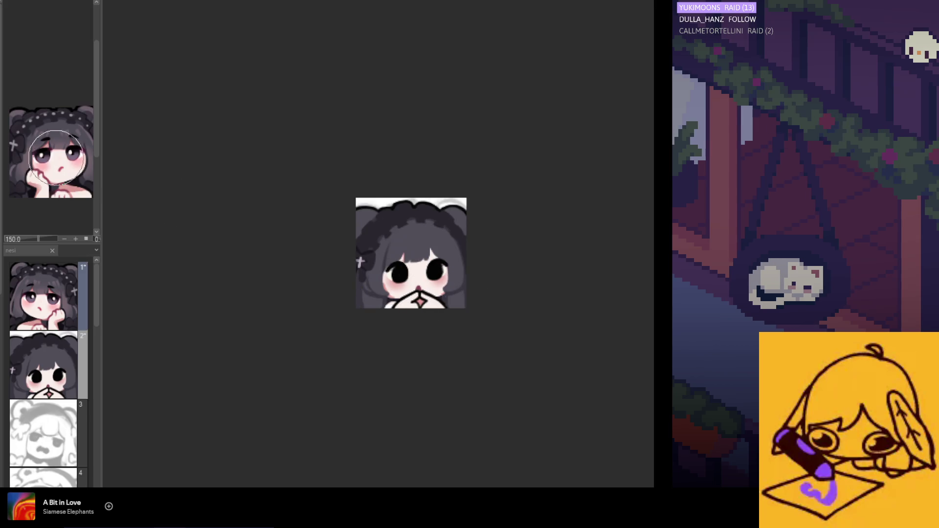
scroll(80, 190, down, 2)
scroll(80, 190, up, 1)
scroll(448, 216, up, 1)
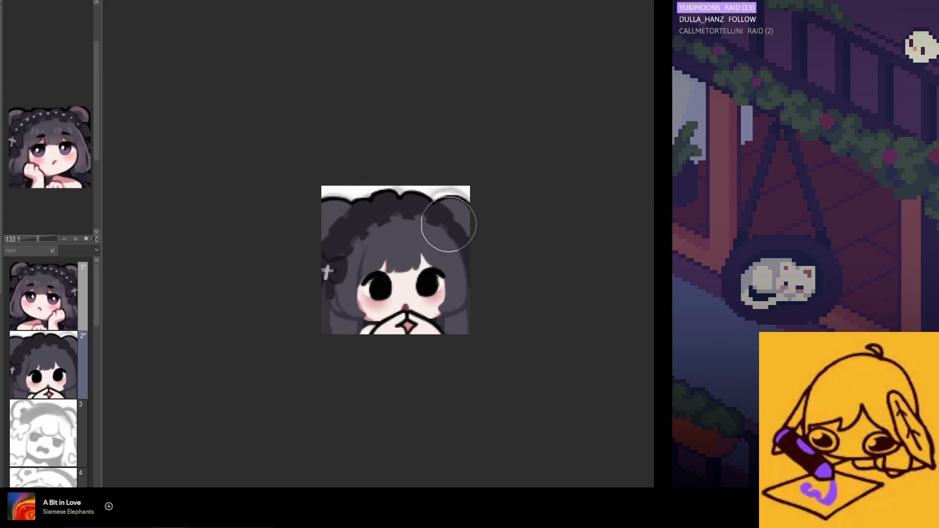
scroll(451, 220, up, 1)
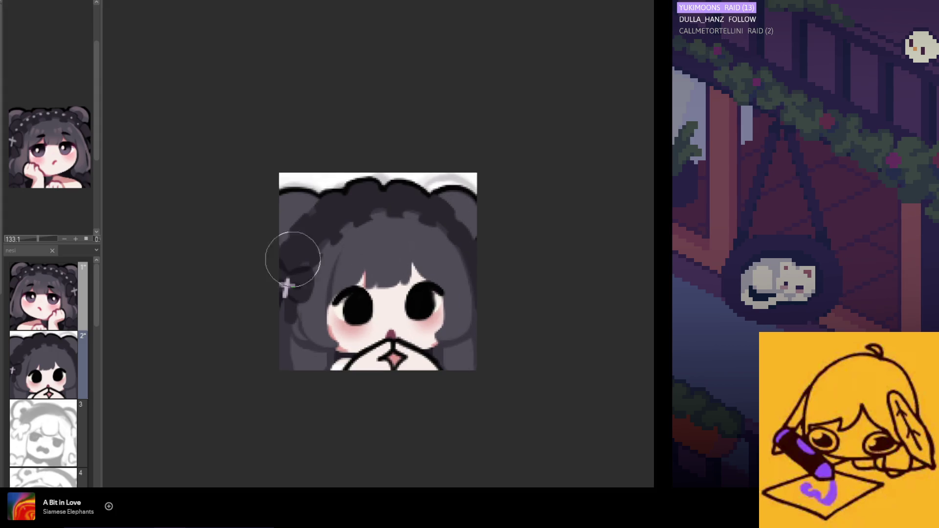
scroll(292, 259, up, 1)
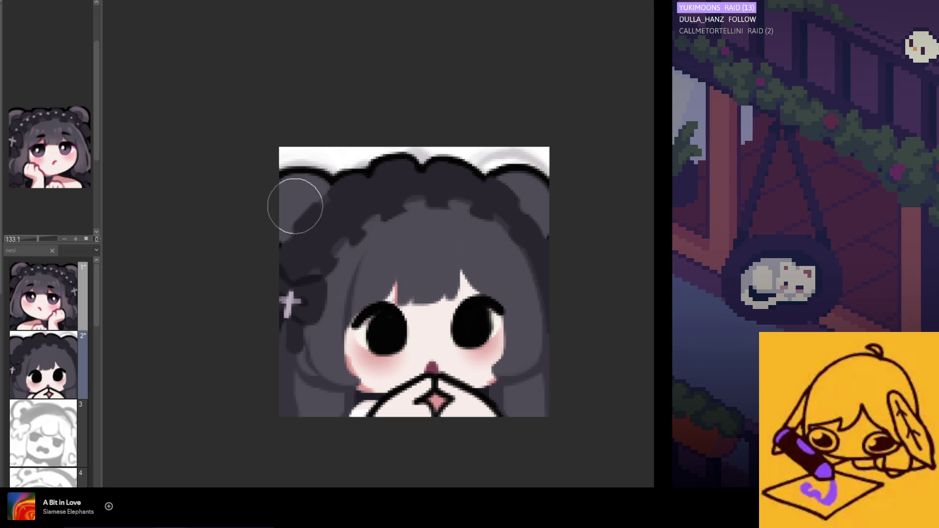
scroll(313, 235, down, 3)
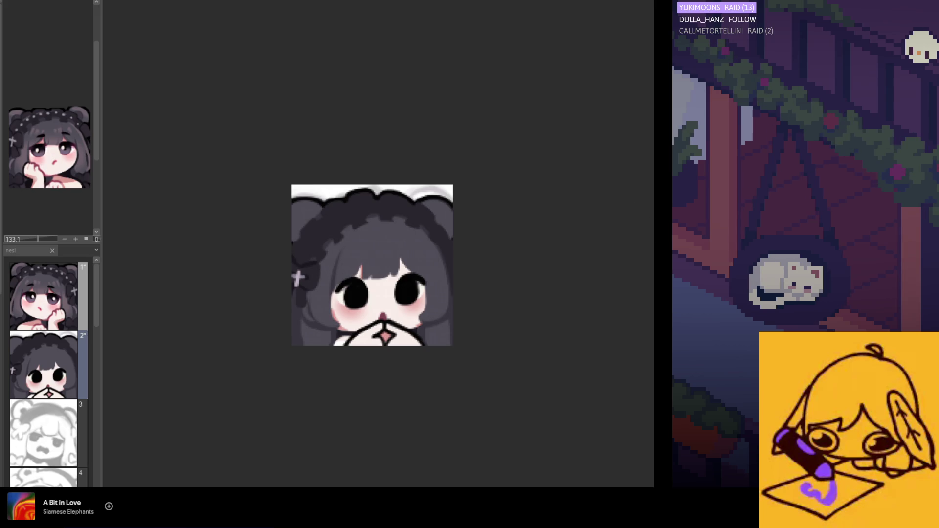
- Show the close-up reference of the girl in the Sub View panel and widen it
click(44, 296)
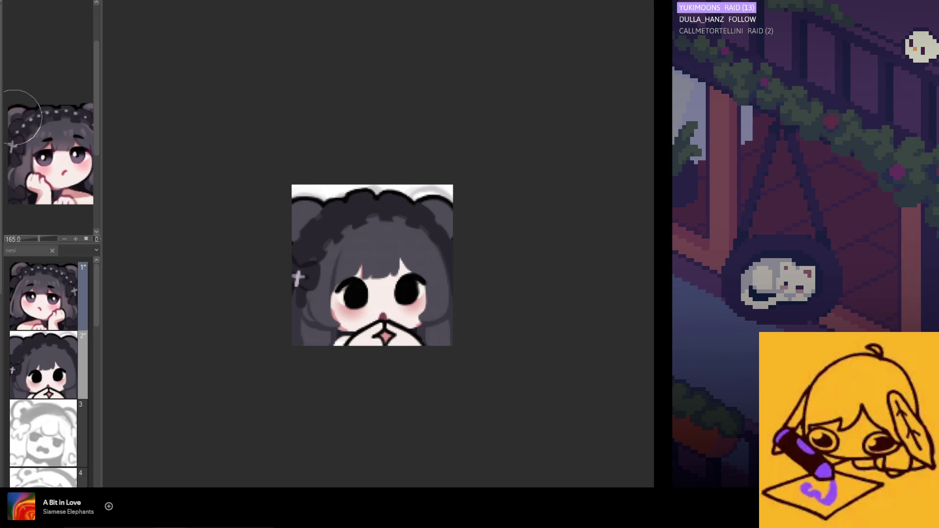
drag(107, 140, 156, 139)
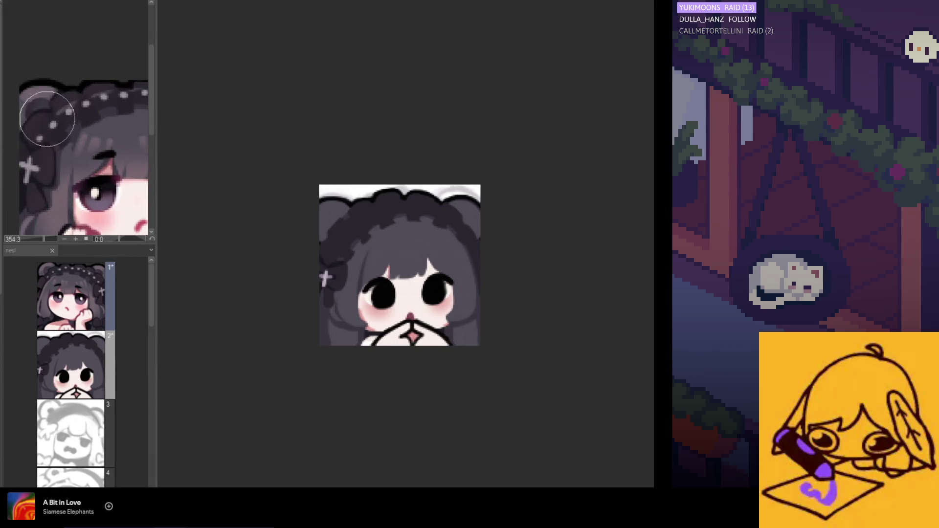
scroll(29, 113, up, 2)
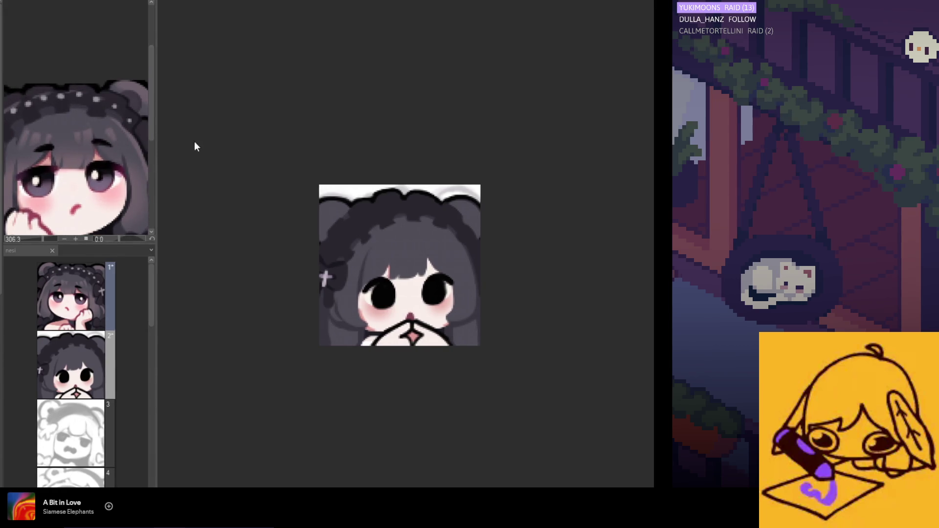
scroll(340, 230, up, 2)
scroll(335, 222, up, 1)
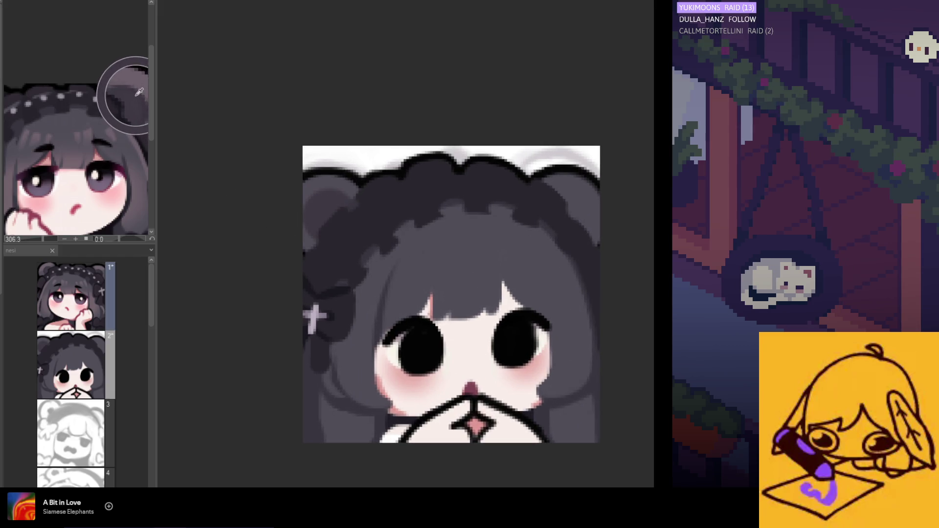
- Shade the inside of the left bear ear a darker gray
click(330, 211)
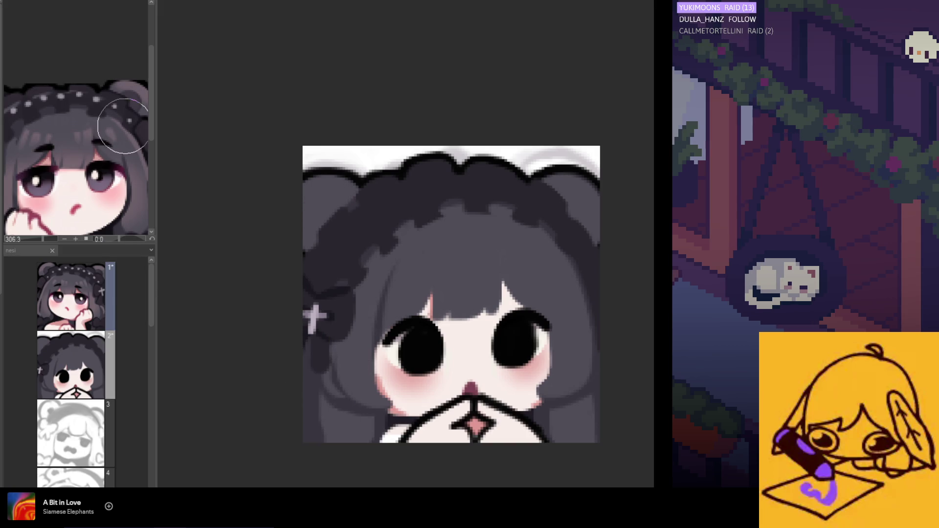
scroll(121, 135, up, 2)
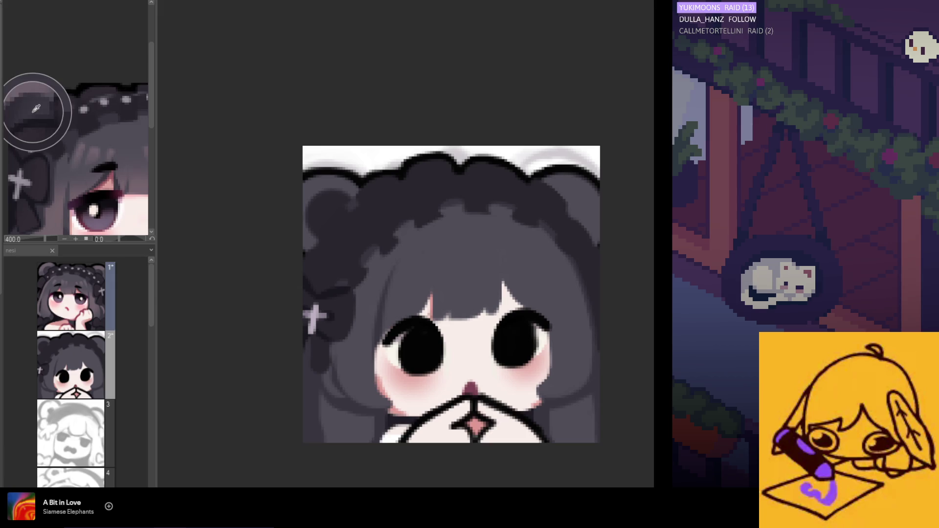
scroll(335, 215, up, 1)
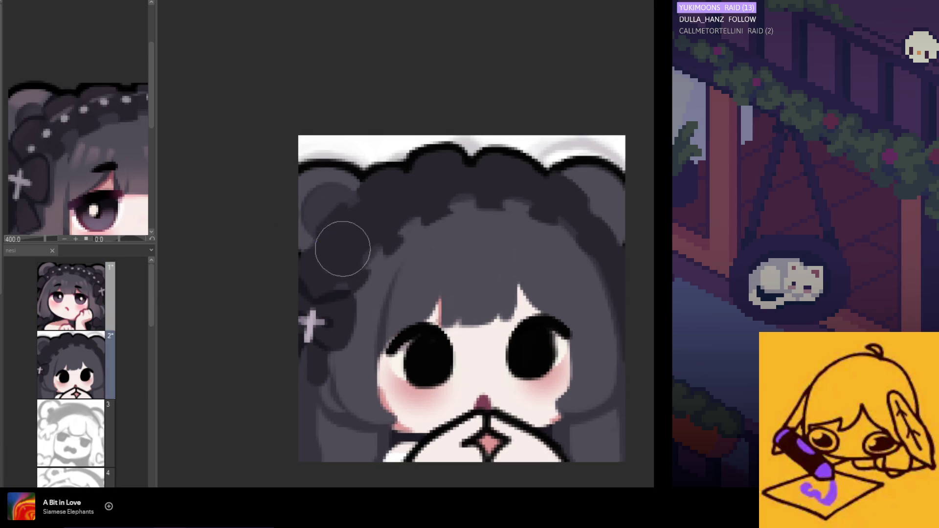
scroll(333, 214, up, 1)
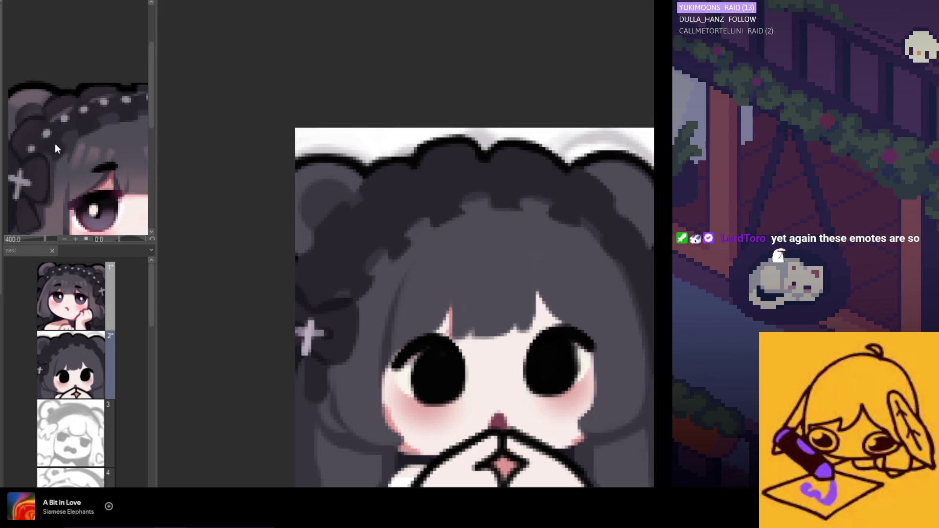
mouse_move(330, 215)
mouse_down()
mouse_move(325, 199)
mouse_move(329, 208)
mouse_up()
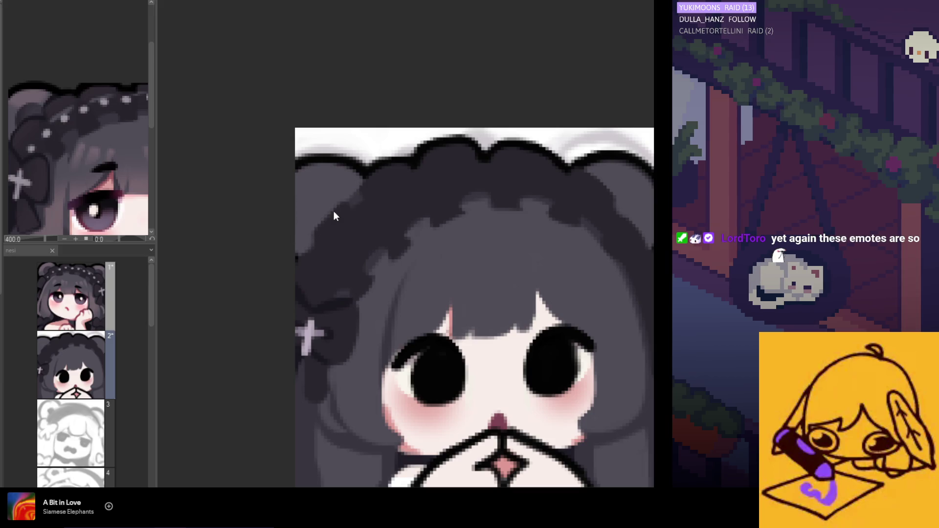
scroll(555, 211, right, 2)
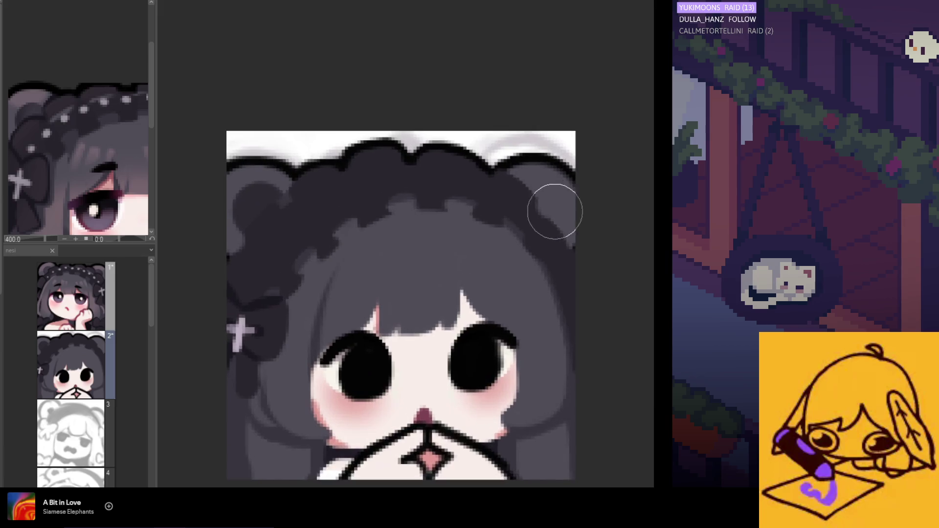
scroll(548, 208, up, 1)
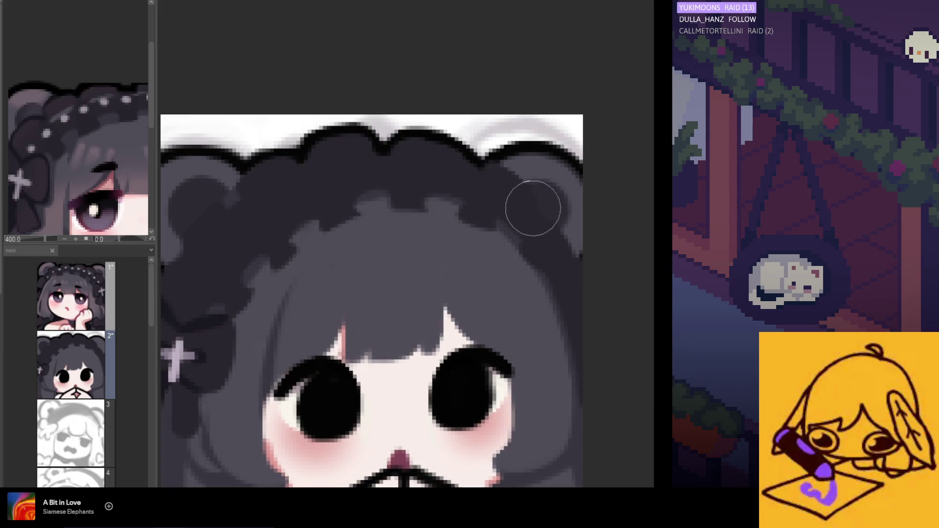
- Toggle between layers 1 and 2 and zoom out to review the whole emote
key(alt+bracketright)
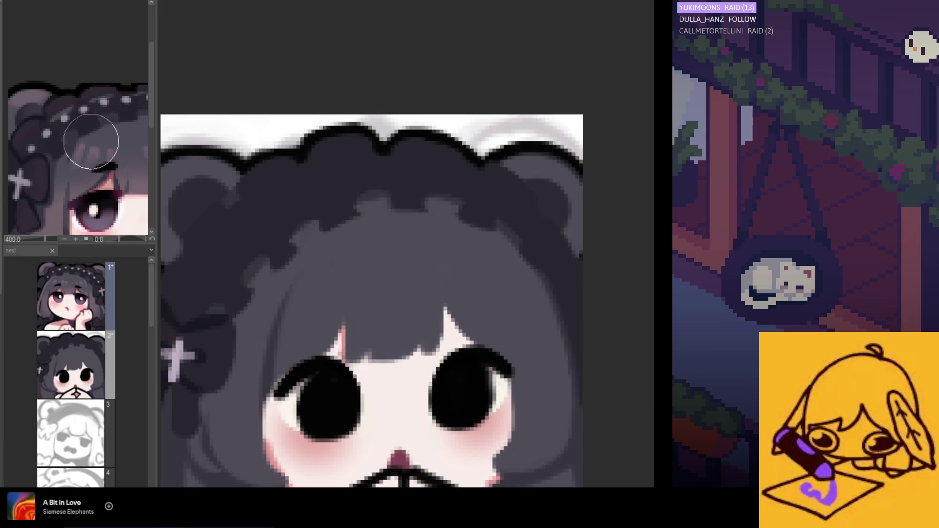
scroll(91, 141, down, 3)
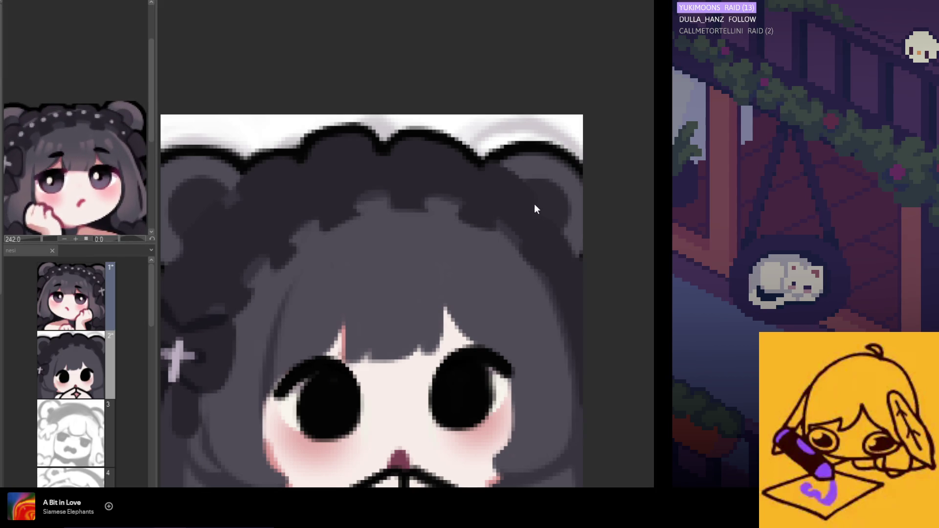
key(alt+bracketleft)
scroll(541, 210, down, 2)
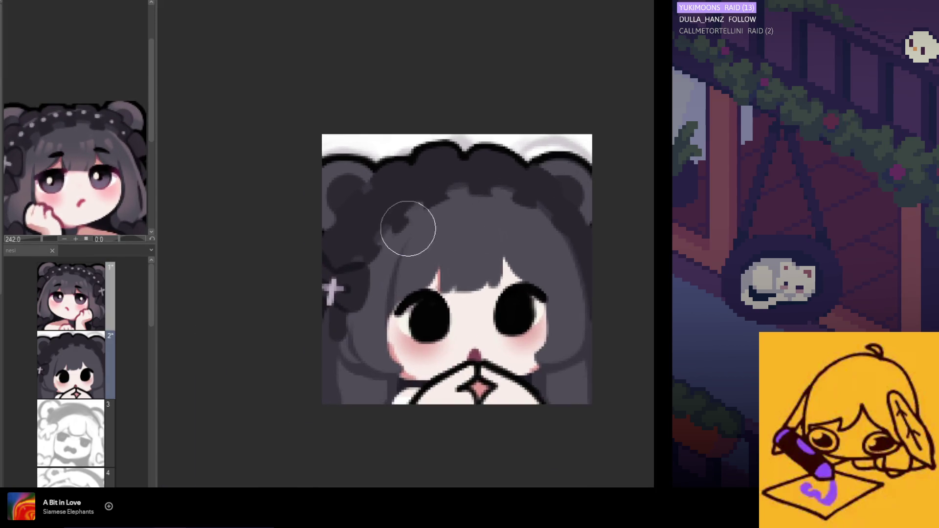
scroll(382, 237, up, 1)
scroll(417, 212, down, 2)
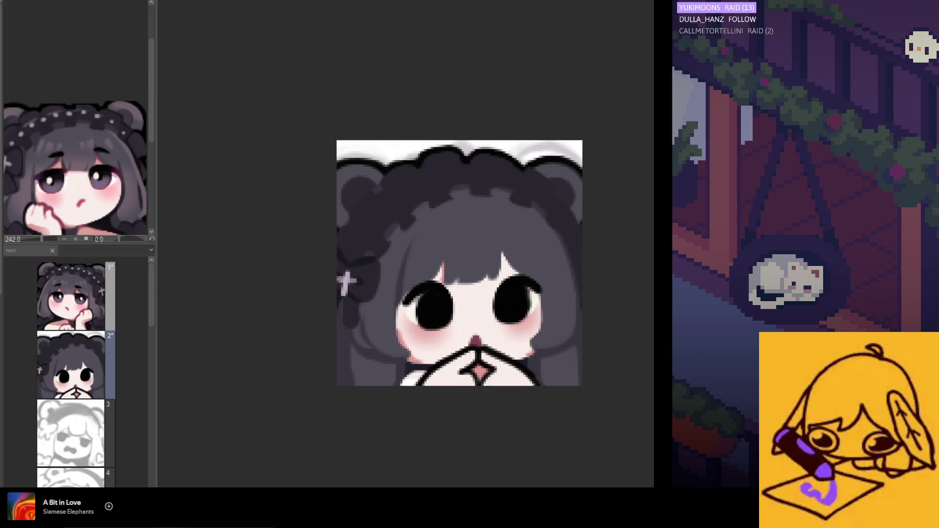
scroll(470, 278, up, 1)
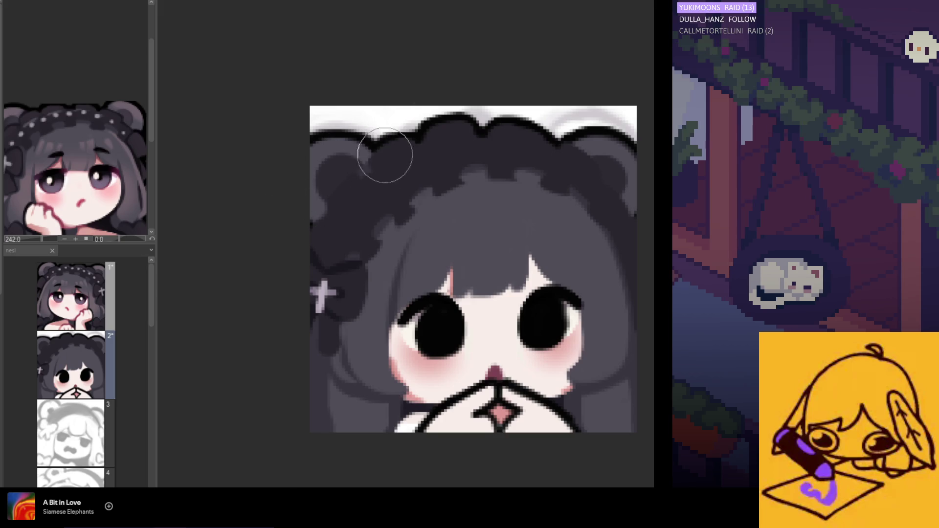
scroll(391, 143, down, 1)
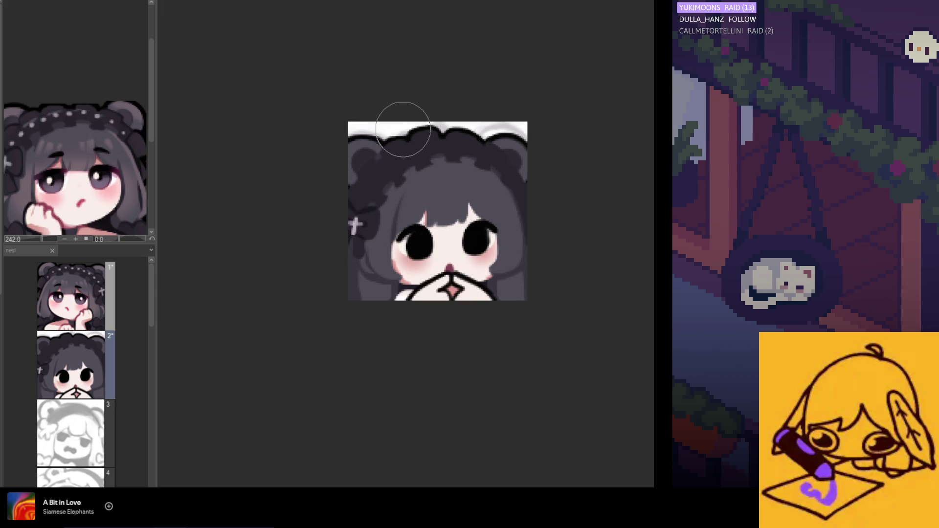
scroll(369, 148, up, 1)
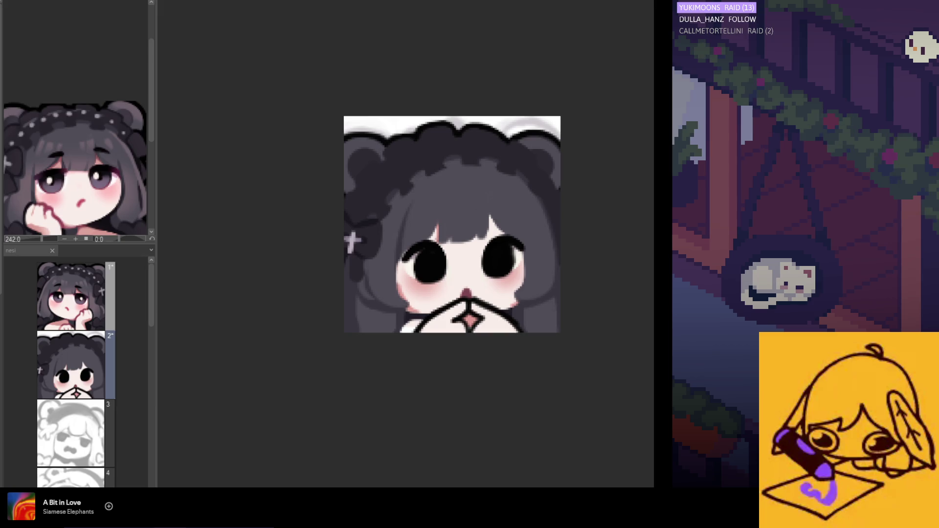
scroll(388, 157, up, 2)
scroll(392, 174, up, 2)
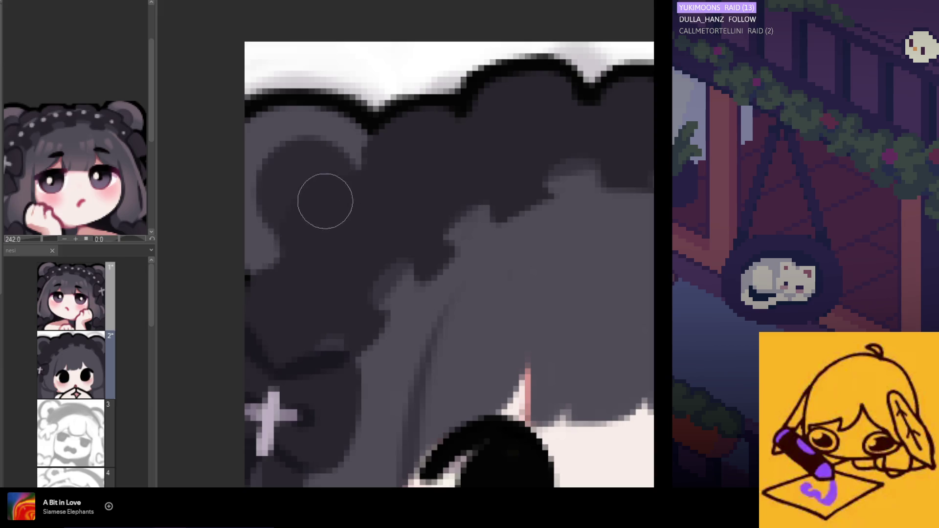
scroll(340, 199, down, 1)
scroll(342, 116, down, 2)
scroll(351, 142, down, 1)
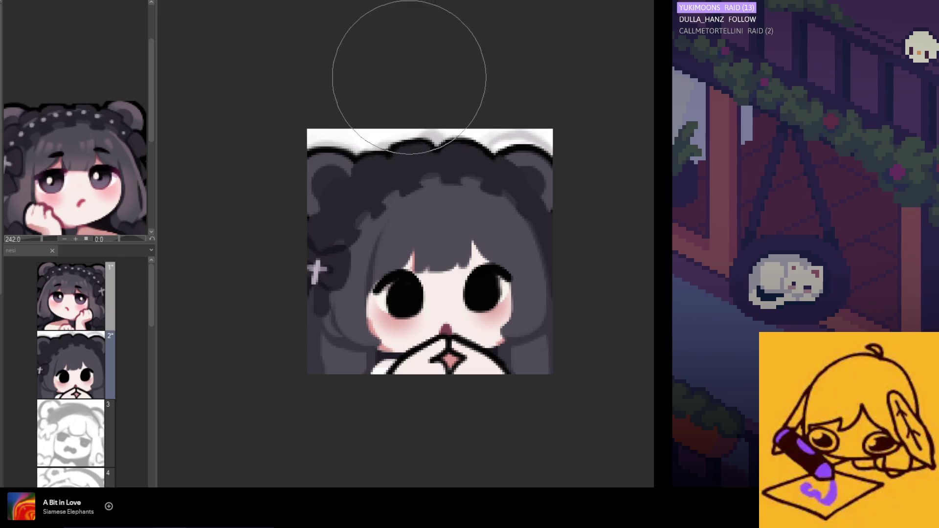
scroll(382, 117, down, 1)
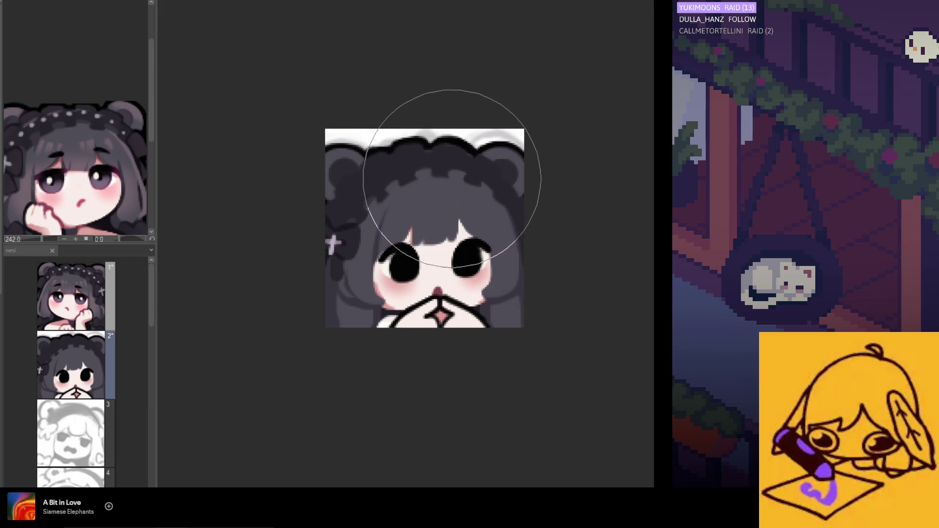
- Brush light gray over the jagged dip in the black outline along the hair top
scroll(335, 251, down, 1)
scroll(447, 218, up, 1)
scroll(446, 218, up, 1)
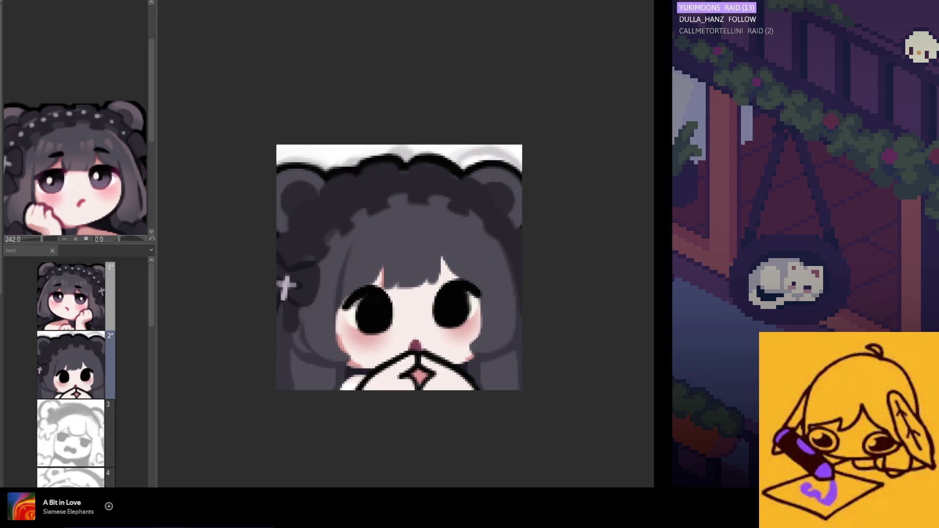
scroll(452, 216, up, 2)
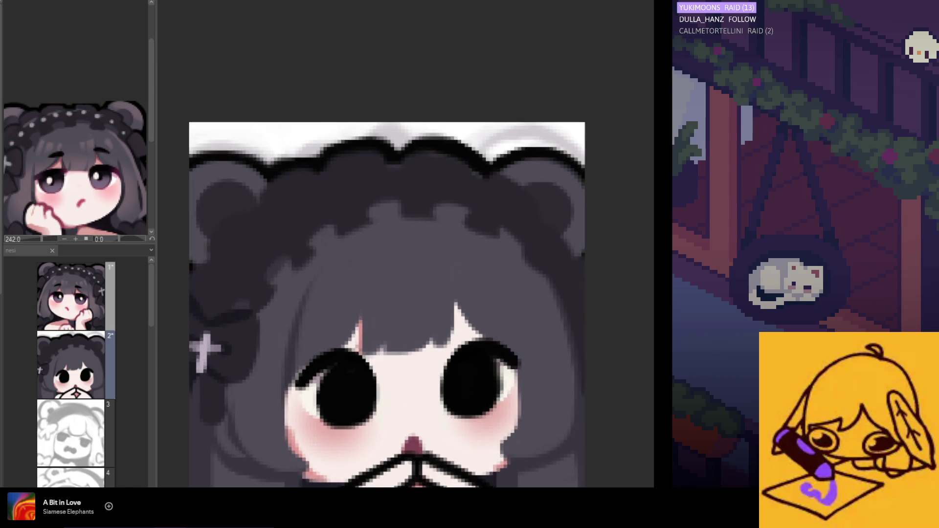
scroll(465, 163, up, 1)
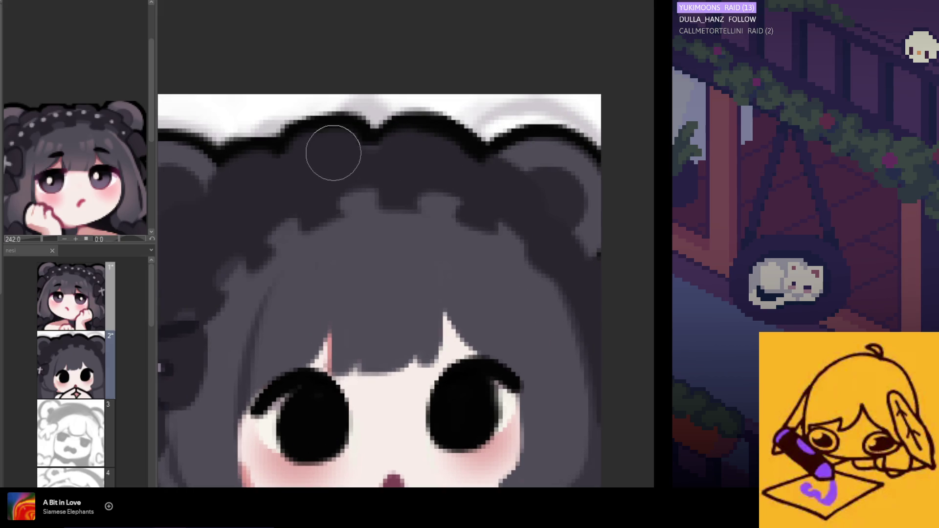
scroll(230, 134, up, 1)
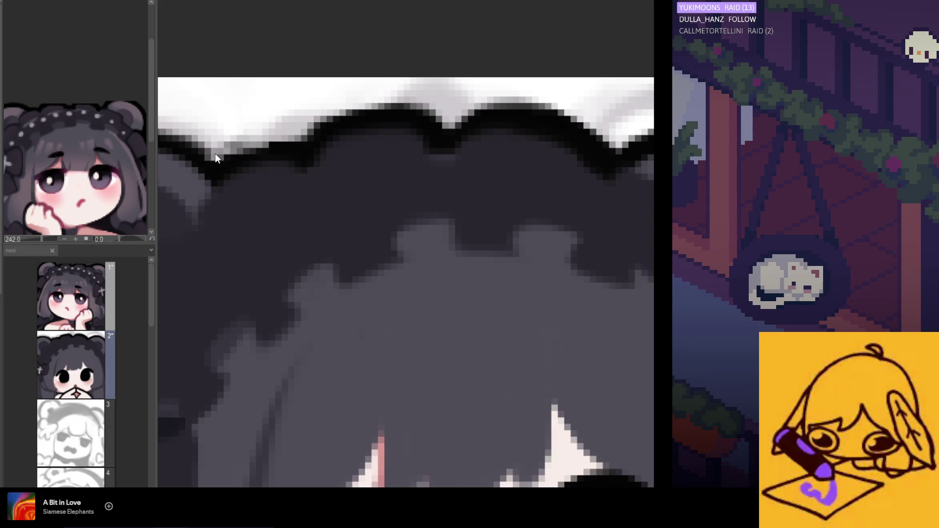
scroll(199, 153, down, 1)
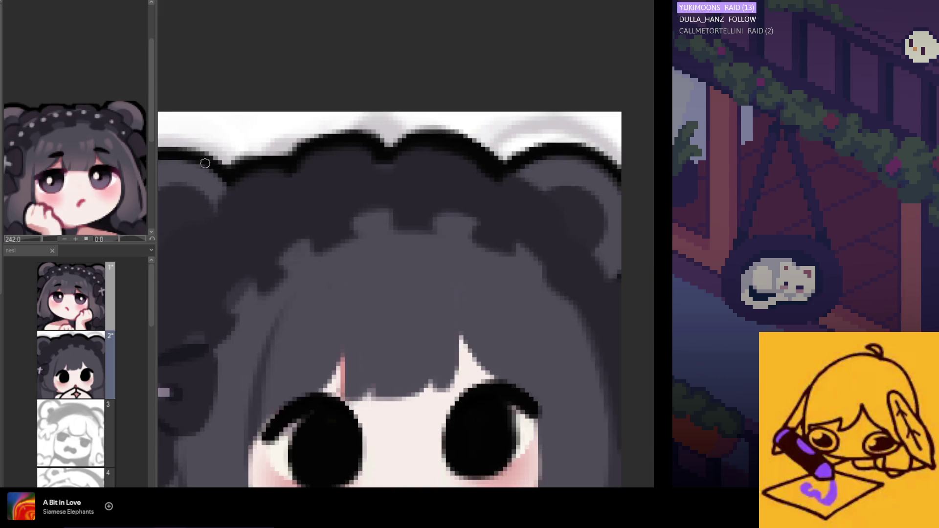
scroll(191, 160, down, 2)
scroll(294, 174, up, 1)
drag(309, 182, 411, 138)
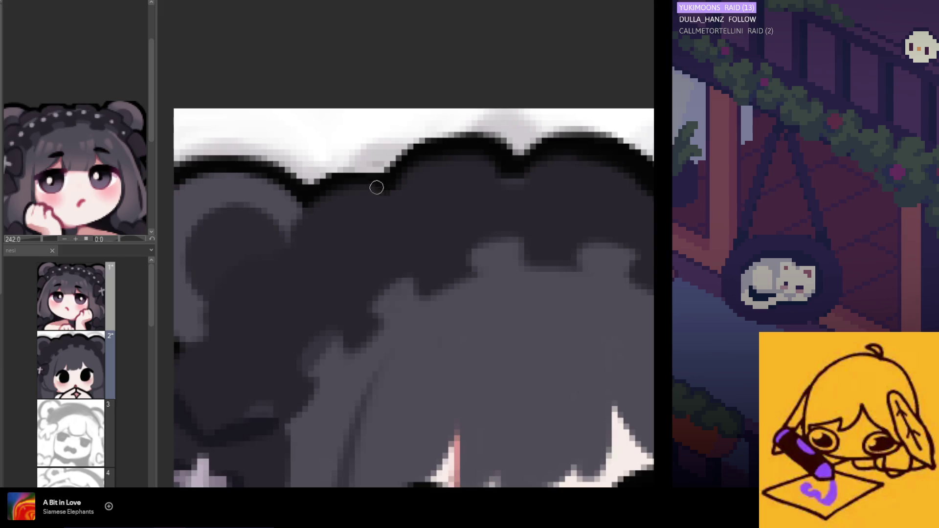
scroll(377, 187, down, 2)
scroll(429, 155, up, 1)
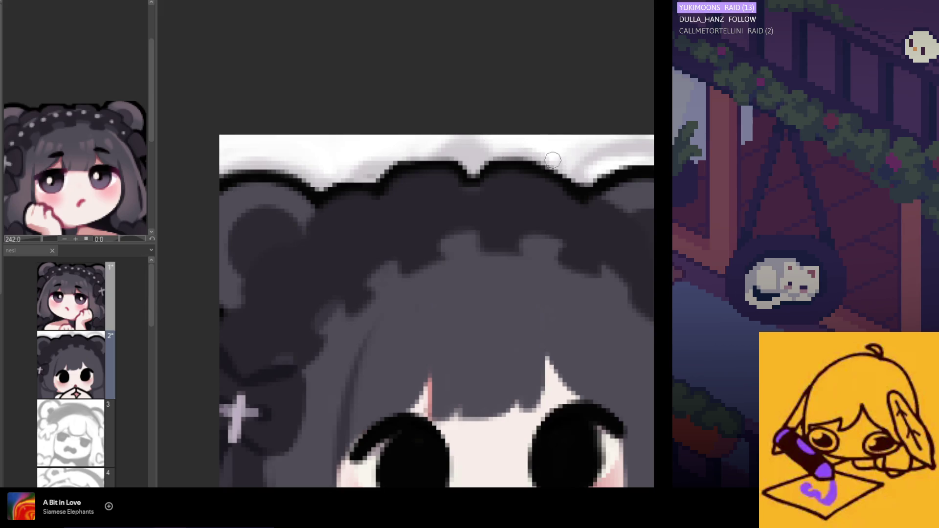
scroll(566, 196, down, 2)
scroll(523, 184, up, 1)
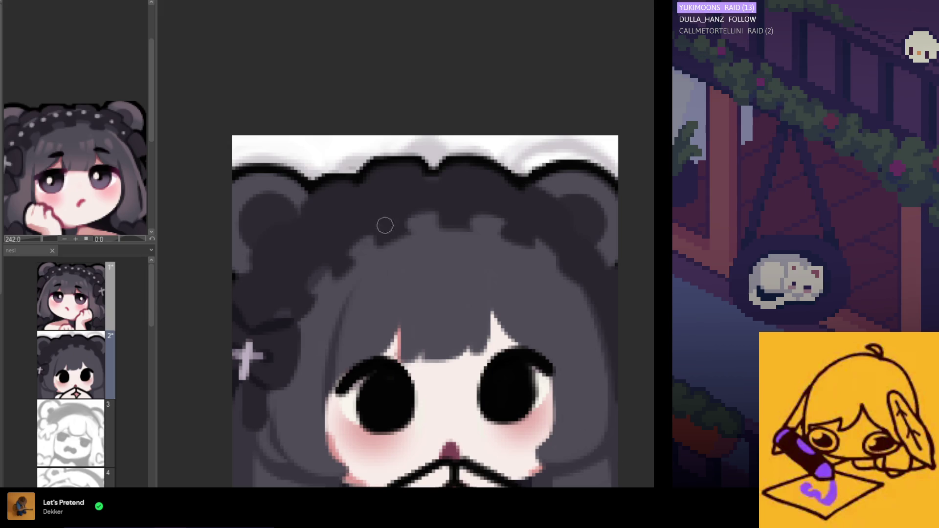
- Zoom around the emote close-up, then flip the canvas view horizontally with H
scroll(385, 225, down, 3)
scroll(386, 225, up, 2)
scroll(388, 224, up, 1)
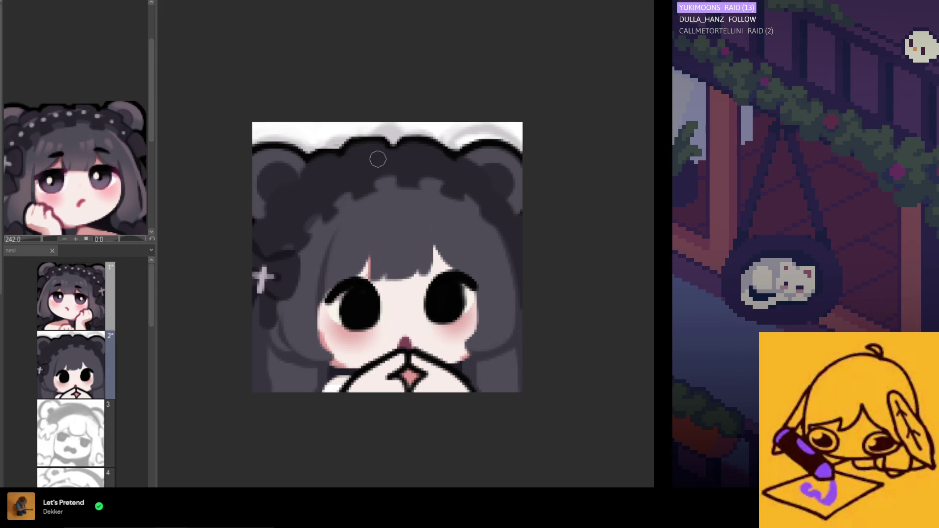
scroll(470, 159, down, 1)
scroll(483, 160, down, 1)
scroll(498, 208, up, 1)
scroll(498, 216, up, 1)
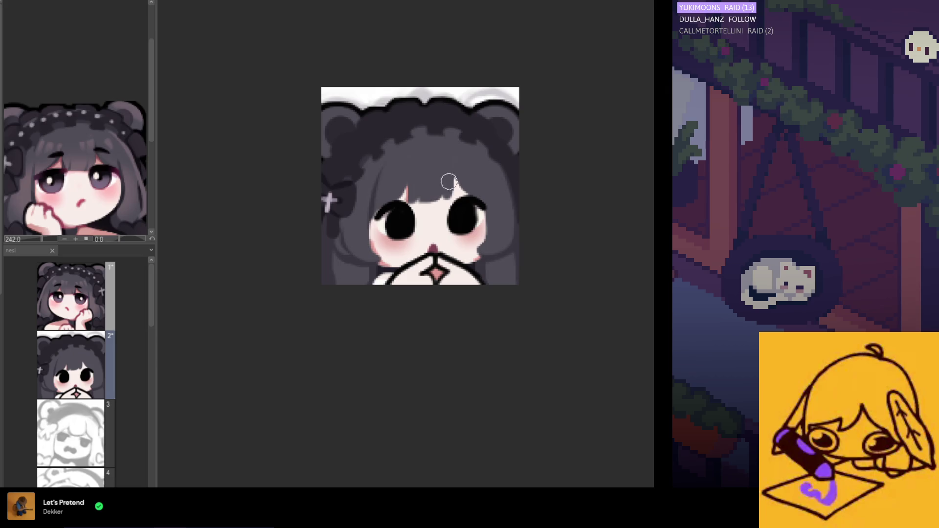
scroll(496, 143, up, 1)
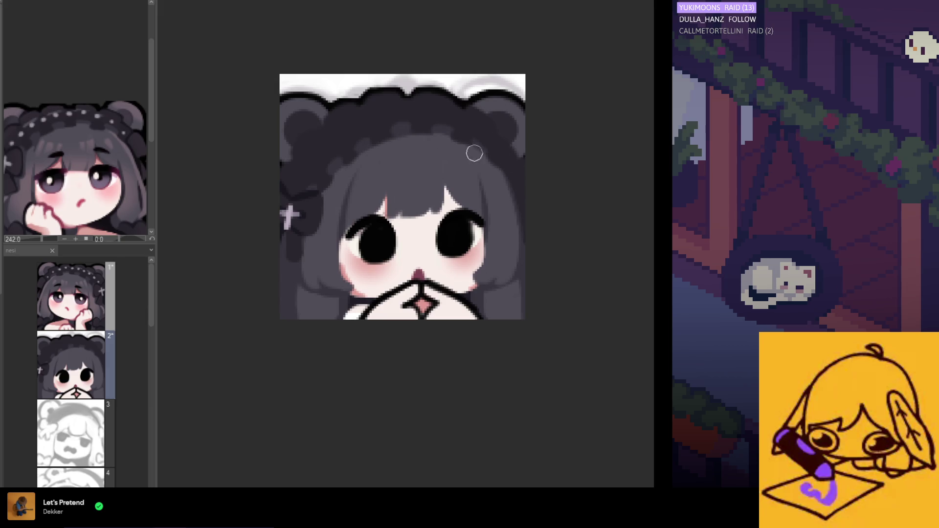
key(h)
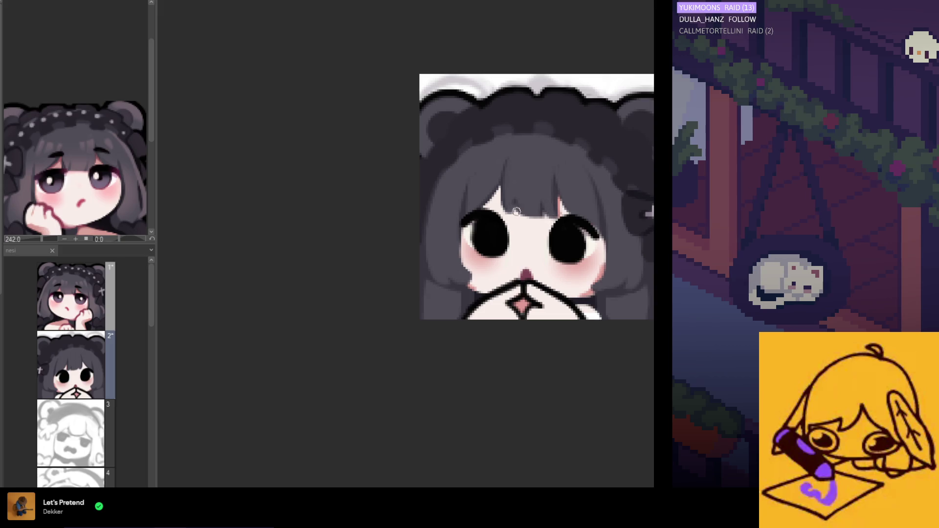
- Unflip the canvas view with H and readjust the zoom
key(h)
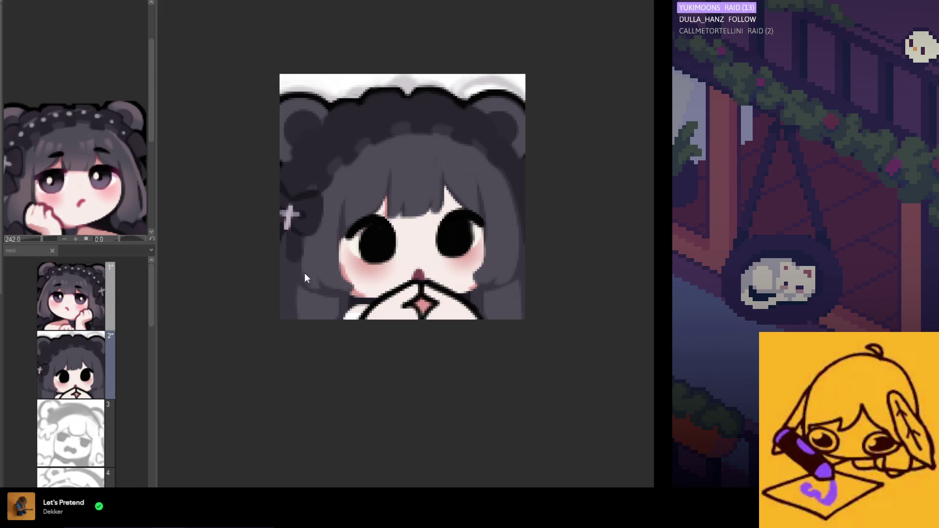
scroll(305, 201, down, 2)
scroll(319, 192, up, 2)
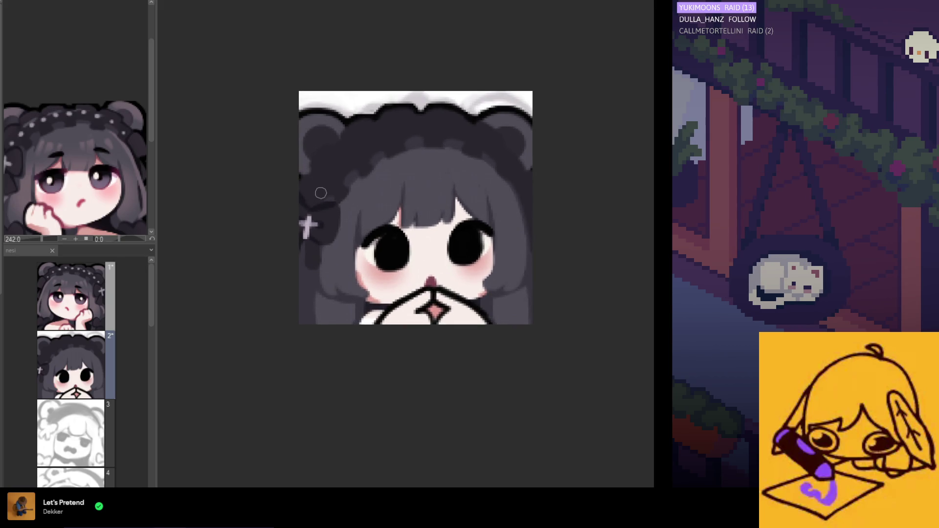
scroll(108, 163, down, 2)
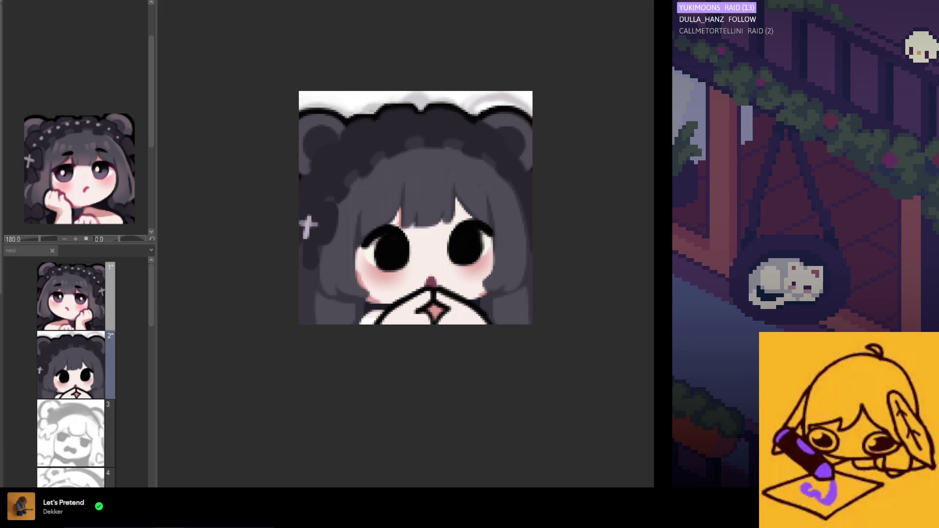
- Brush lighter grey over the dark top-left hair blobs, then undo to restore the cross clip
scroll(274, 213, up, 1)
scroll(342, 218, up, 1)
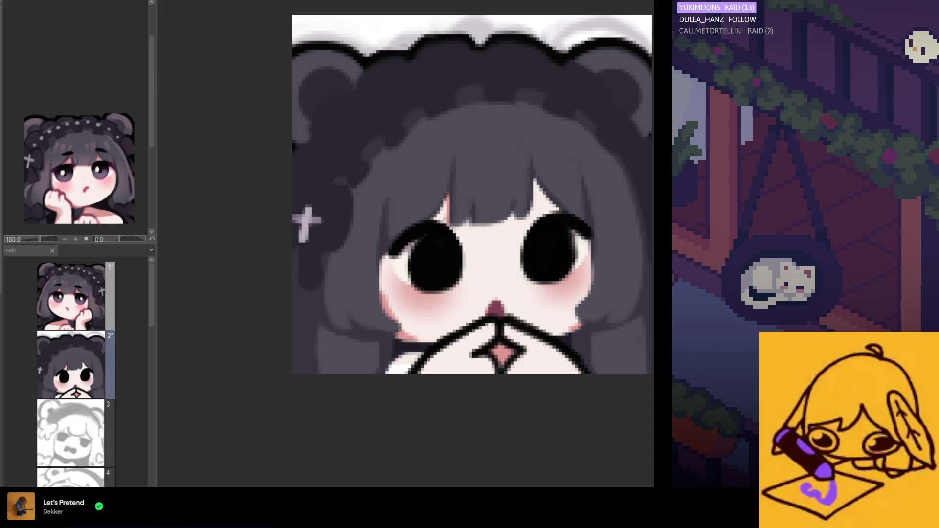
drag(342, 137, 455, 63)
key(ctrl+z)
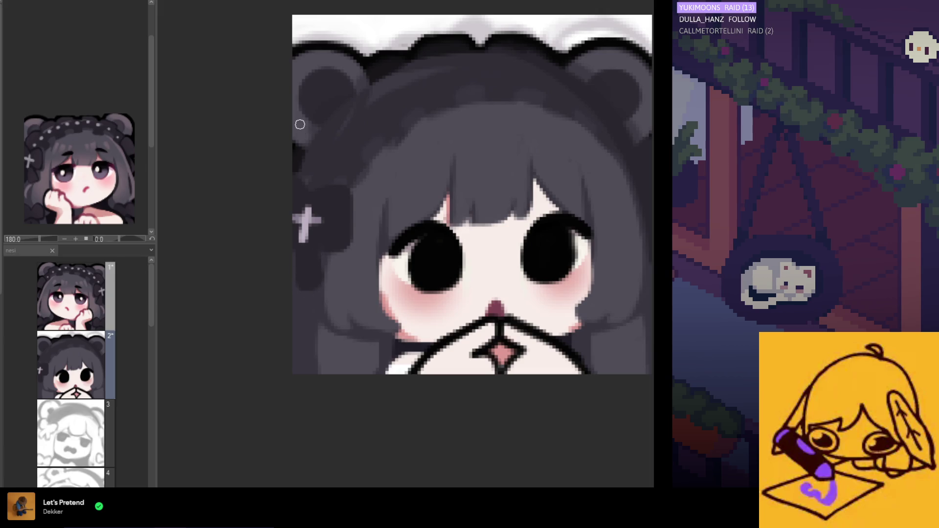
scroll(355, 210, down, 1)
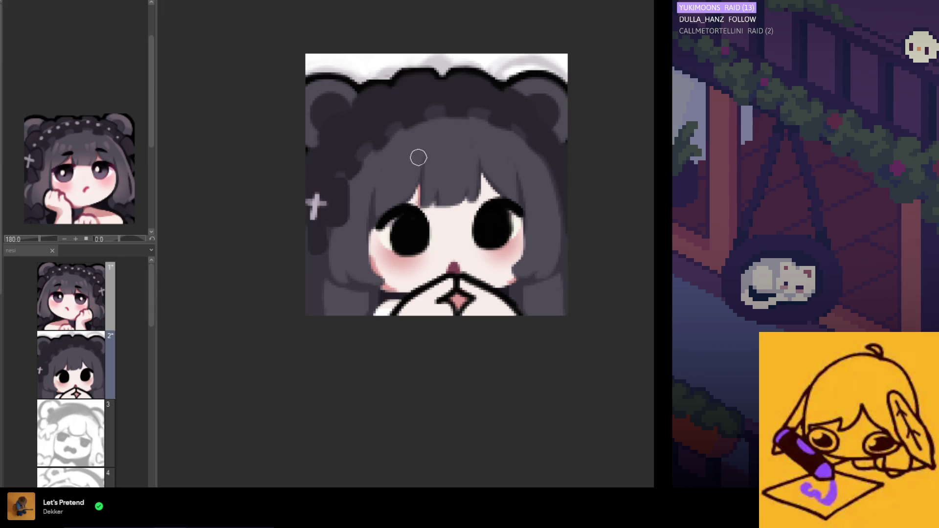
- Smooth the right-side hair edge with one stroke on layer 2, briefly comparing against layer 1
scroll(418, 156, up, 1)
scroll(274, 179, up, 1)
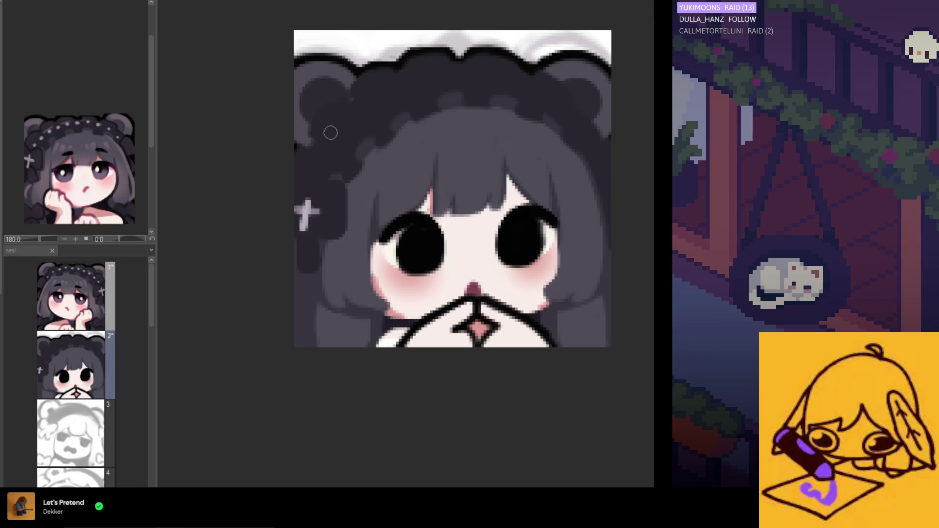
scroll(358, 77, down, 2)
scroll(426, 137, up, 1)
scroll(445, 143, up, 1)
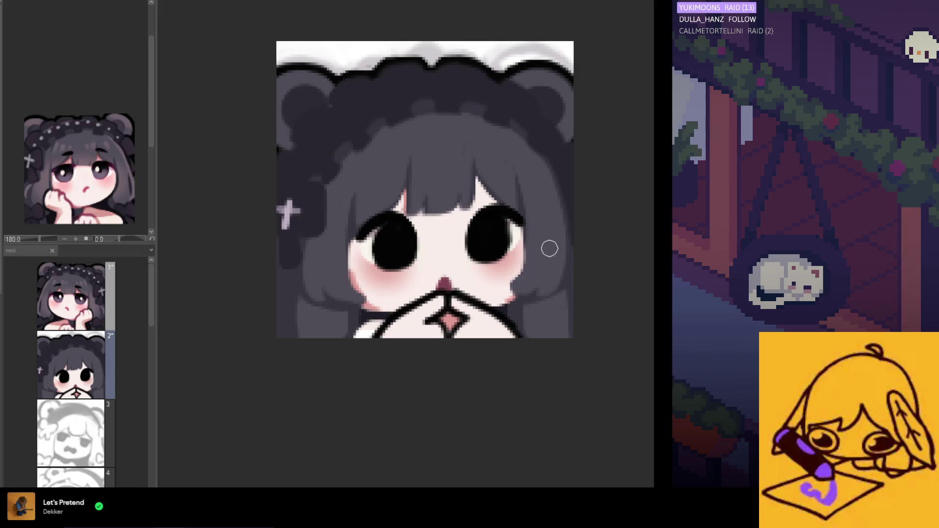
drag(543, 254, 597, 247)
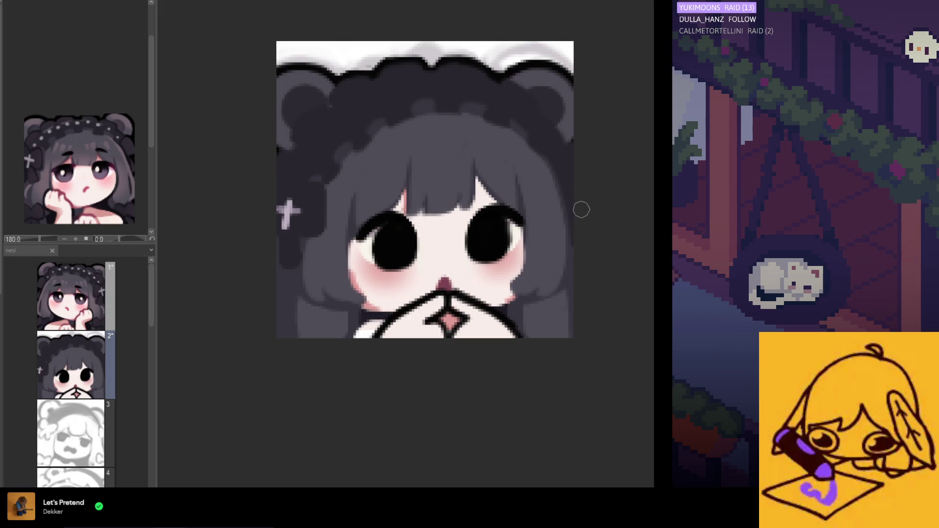
key(alt+bracketright)
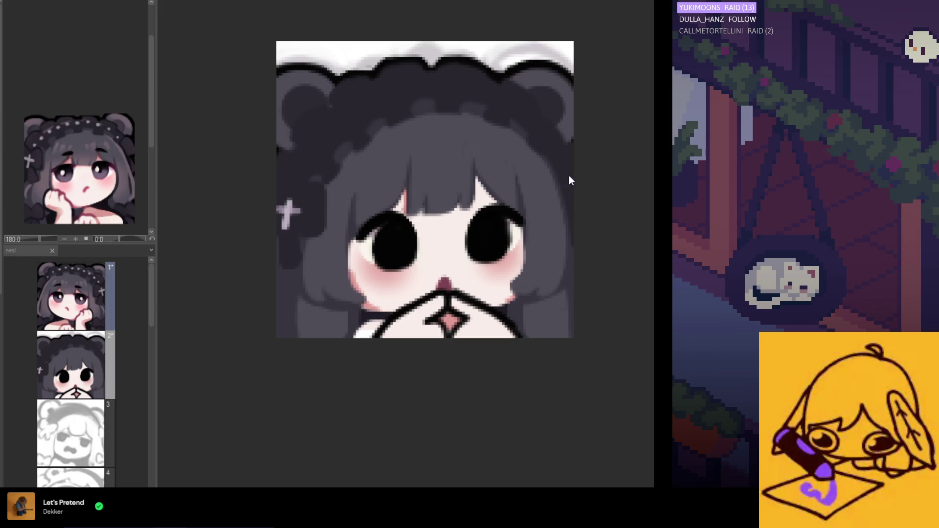
key(alt+bracketleft)
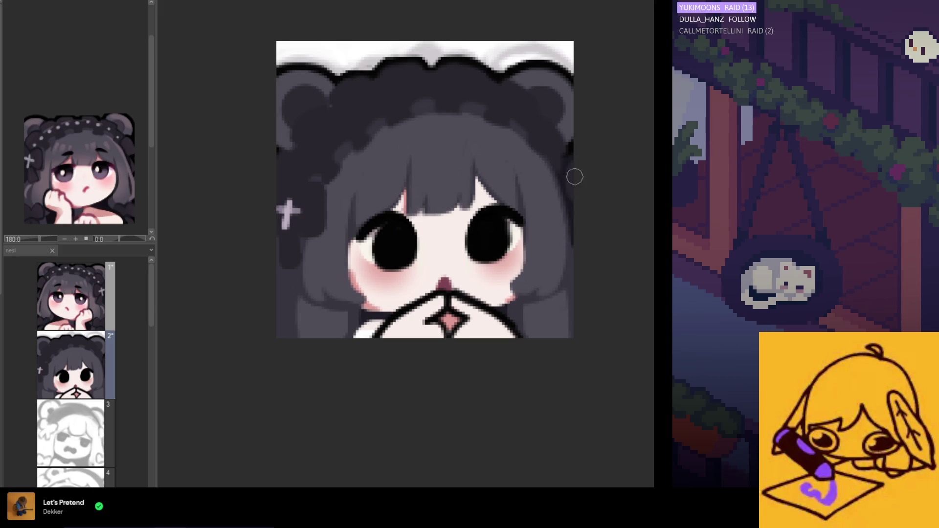
- Sample a paint colour from the girl's reference image in the Sub View
click(71, 296)
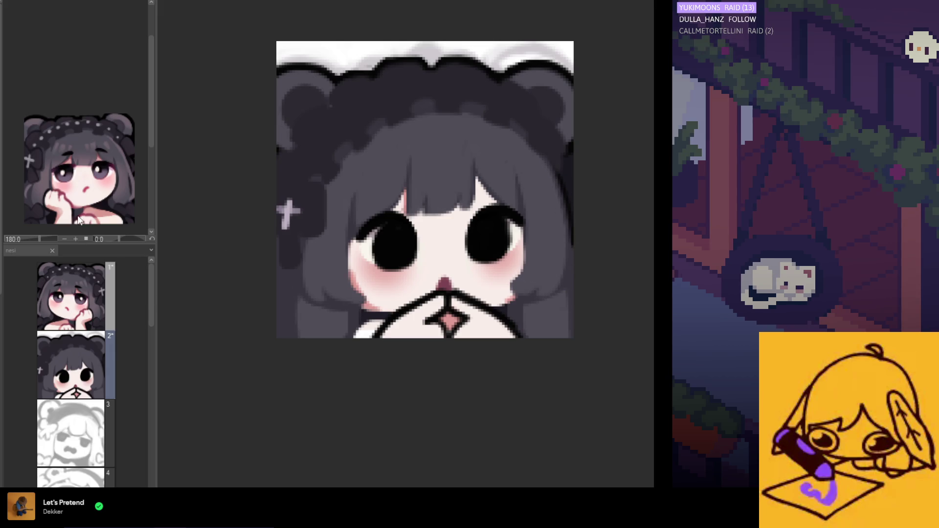
click(109, 199)
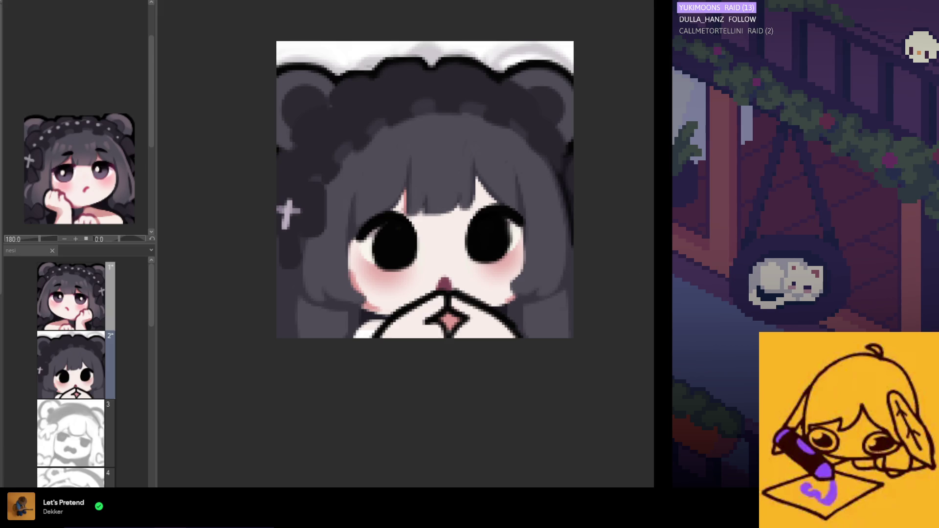
- Soft-brush the left cheek blush beside the eye and the lower edge of the right cheek
drag(370, 278, 369, 302)
mouse_move(349, 261)
mouse_down()
mouse_move(367, 288)
mouse_move(409, 300)
mouse_up()
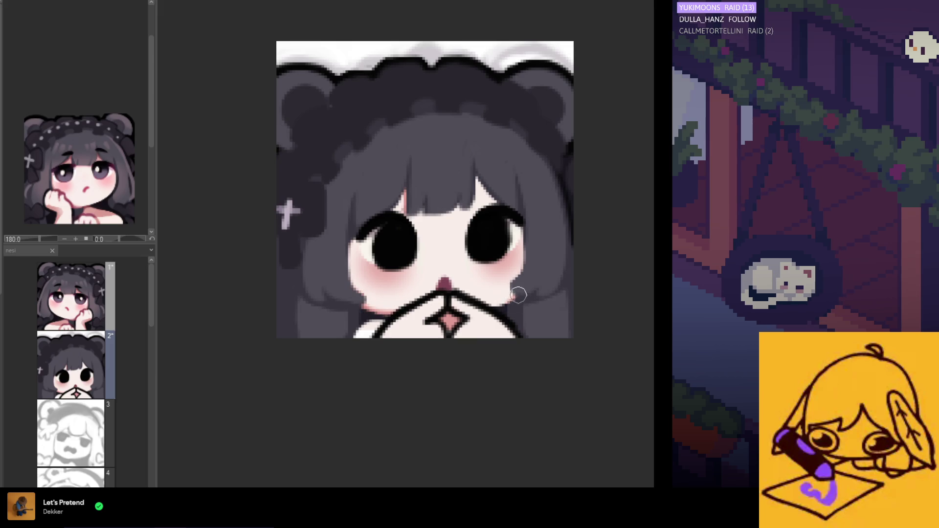
drag(502, 304, 483, 299)
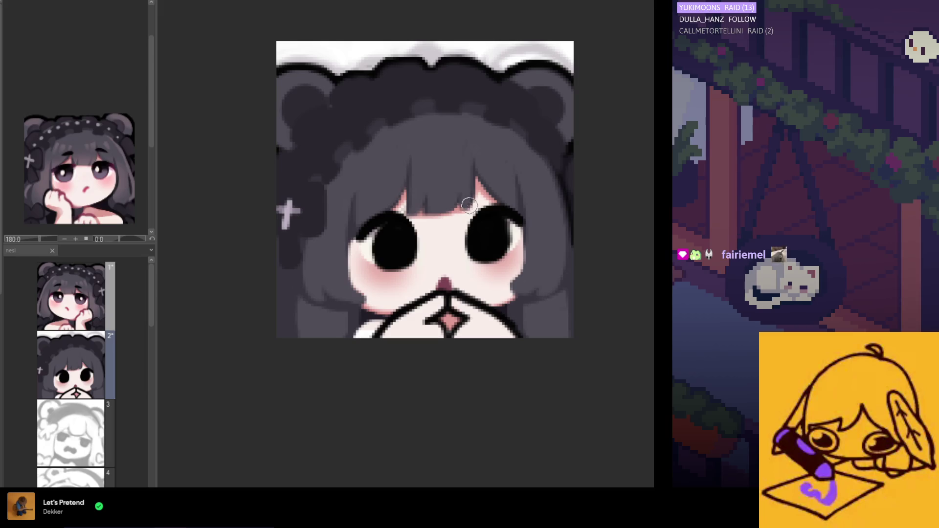
scroll(431, 147, down, 1)
scroll(431, 147, down, 2)
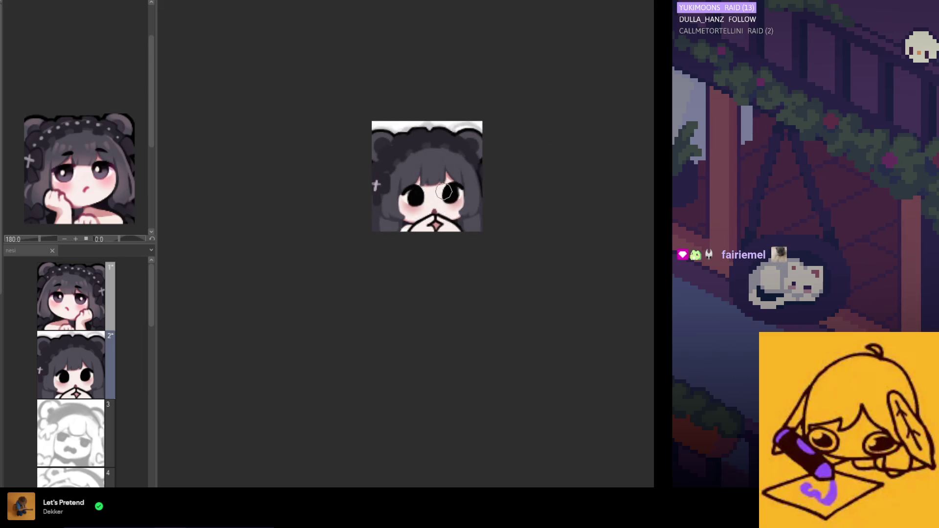
- Pick the maroon from the mouth outline and paint over the top of the V
scroll(413, 196, up, 2)
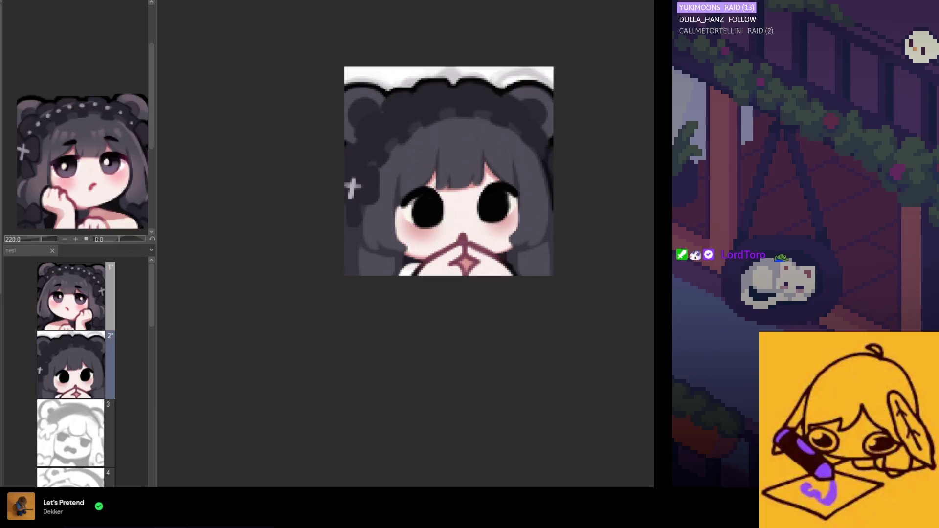
alt+click(465, 237)
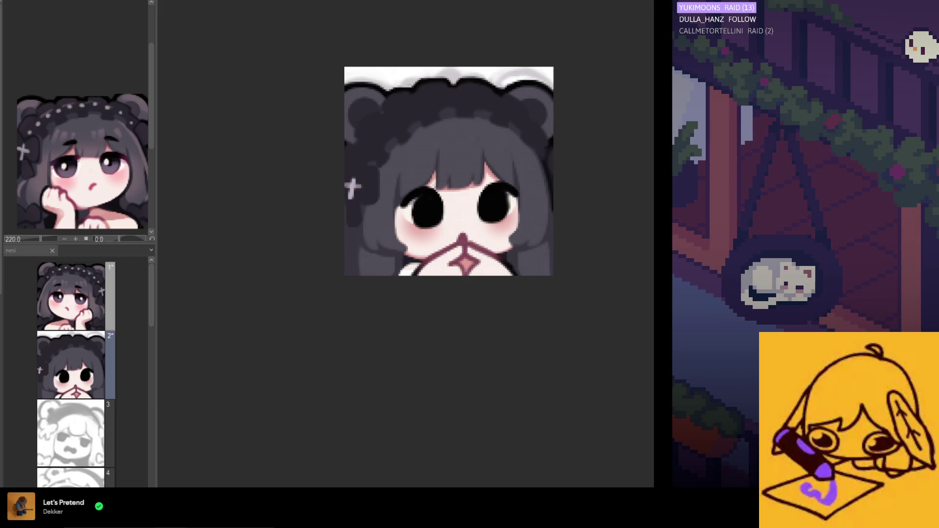
scroll(469, 233, up, 4)
mouse_move(477, 237)
mouse_down()
mouse_move(495, 231)
mouse_move(484, 230)
mouse_up()
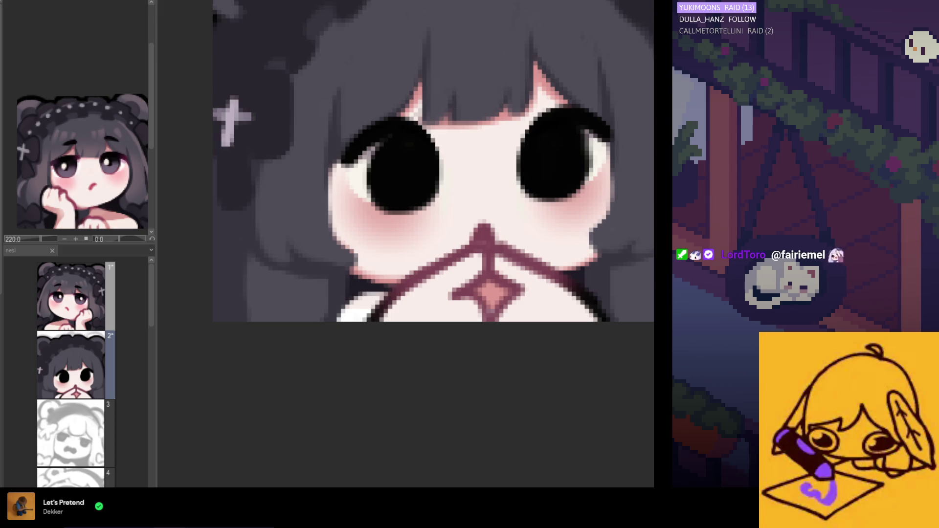
- Try round maroon dots on the mouth peak, undoing each to keep it pointed
click(484, 232)
key(ctrl+z)
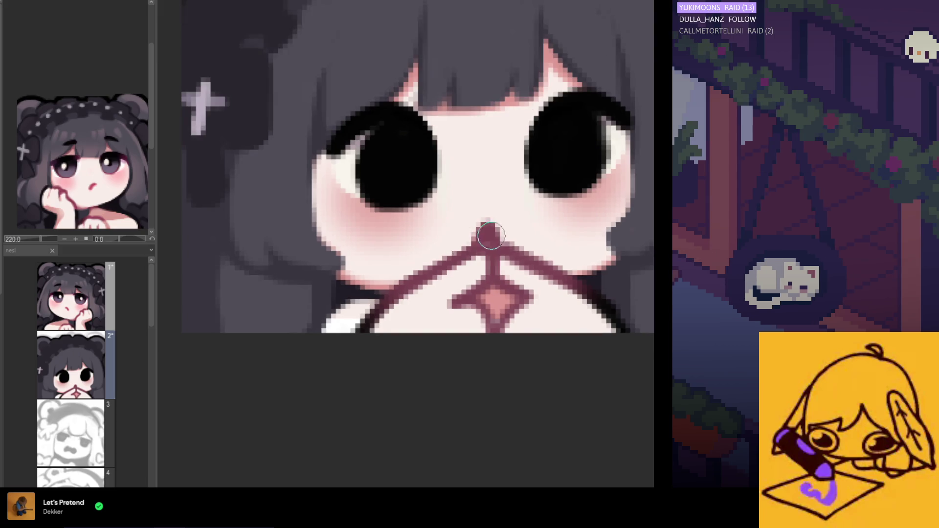
scroll(538, 318, down, 3)
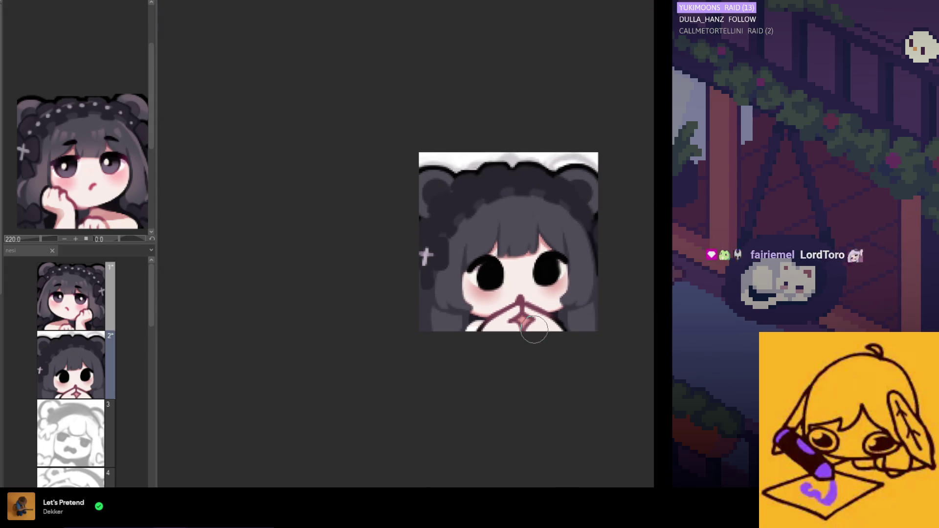
scroll(526, 323, down, 1)
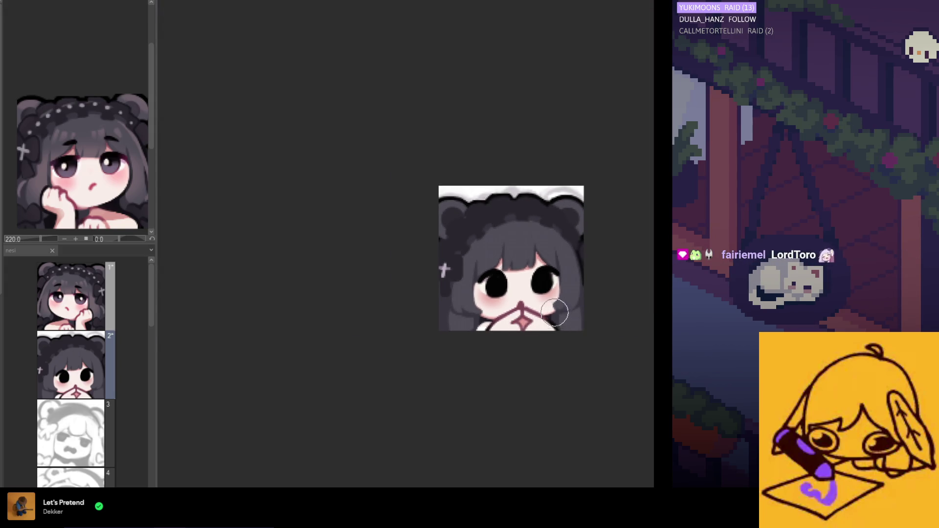
scroll(523, 325, up, 2)
scroll(518, 320, up, 2)
scroll(511, 315, up, 1)
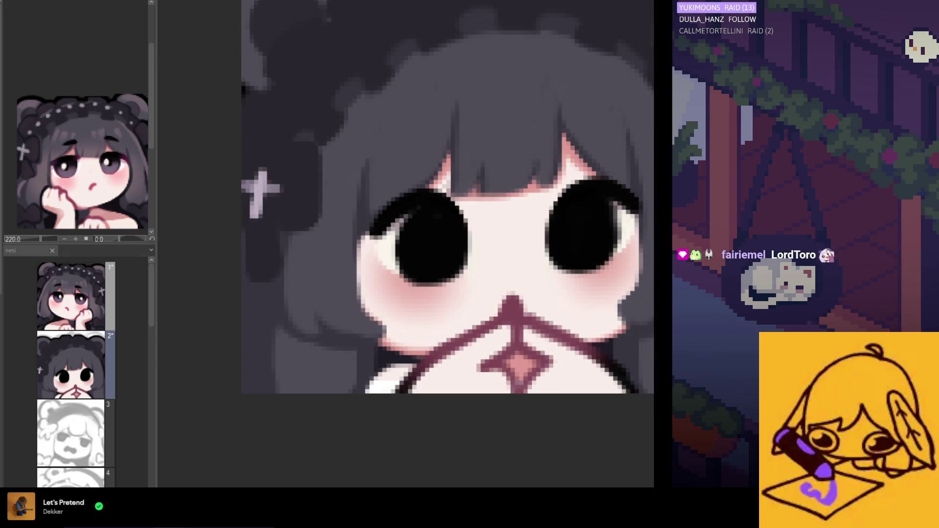
click(512, 306)
scroll(512, 306, up, 1)
key(ctrl+z)
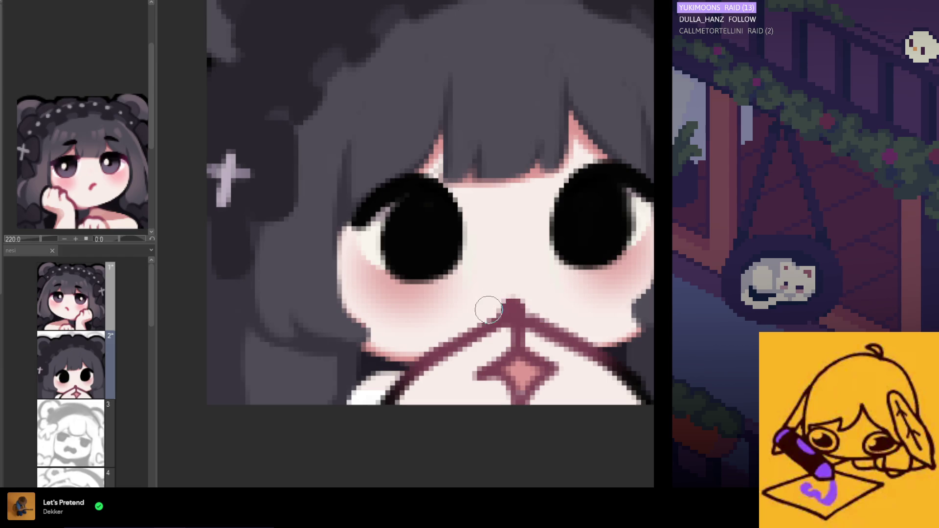
- Round out the tip of the maroon mouth outline with a single dab
scroll(489, 309, down, 5)
scroll(531, 286, up, 3)
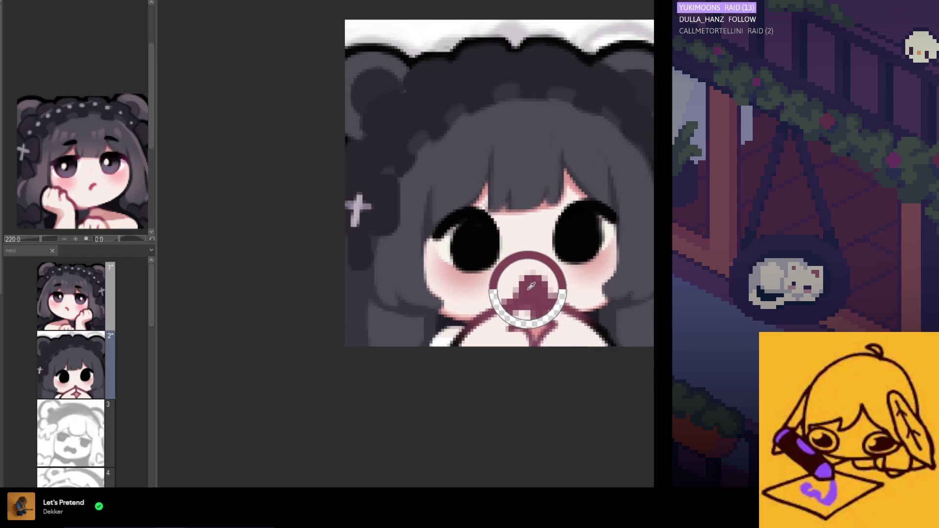
scroll(531, 286, up, 2)
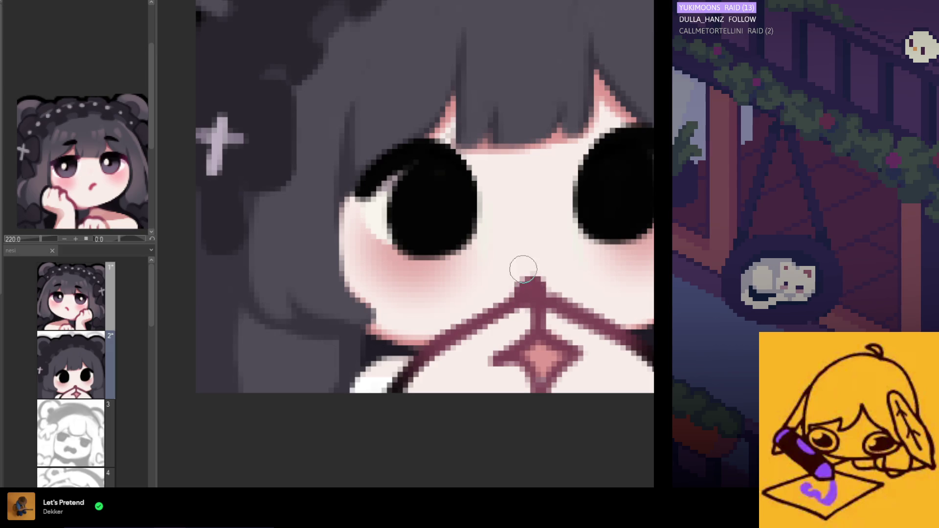
click(537, 290)
scroll(536, 290, down, 8)
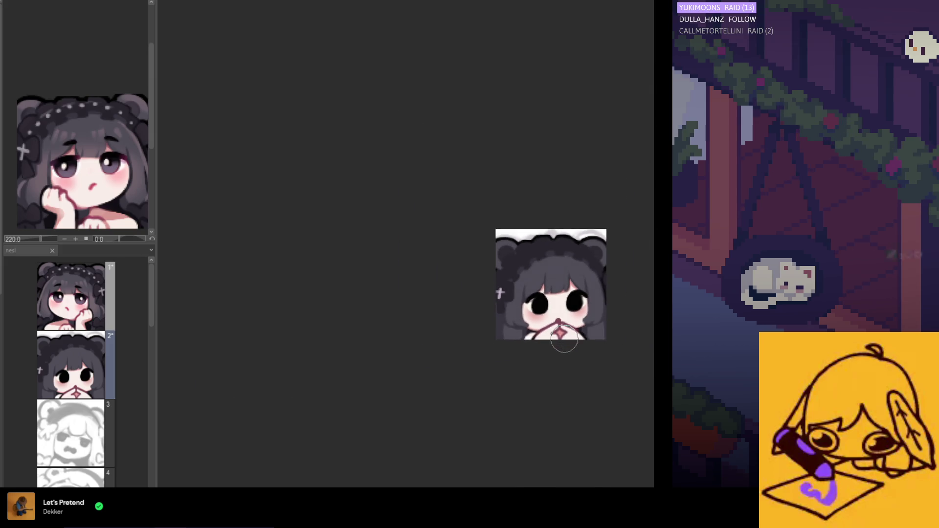
scroll(570, 332, up, 3)
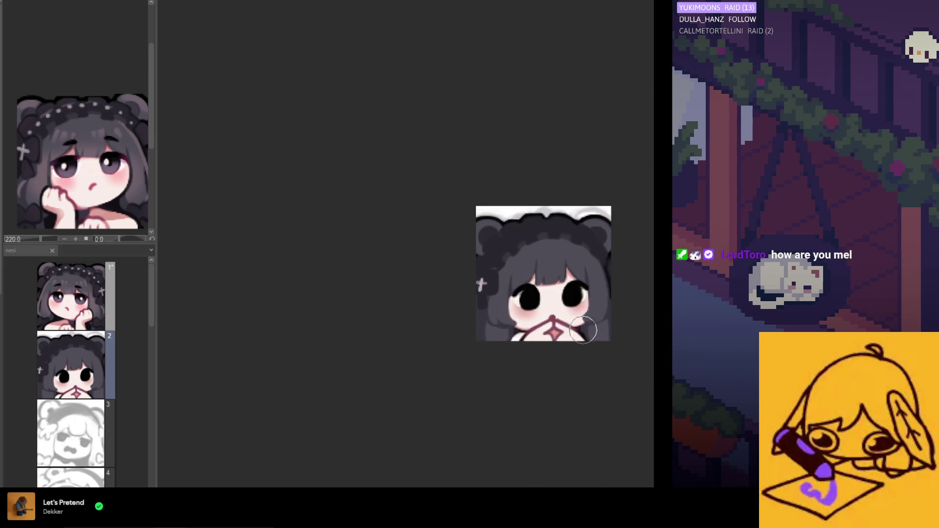
scroll(543, 319, up, 1)
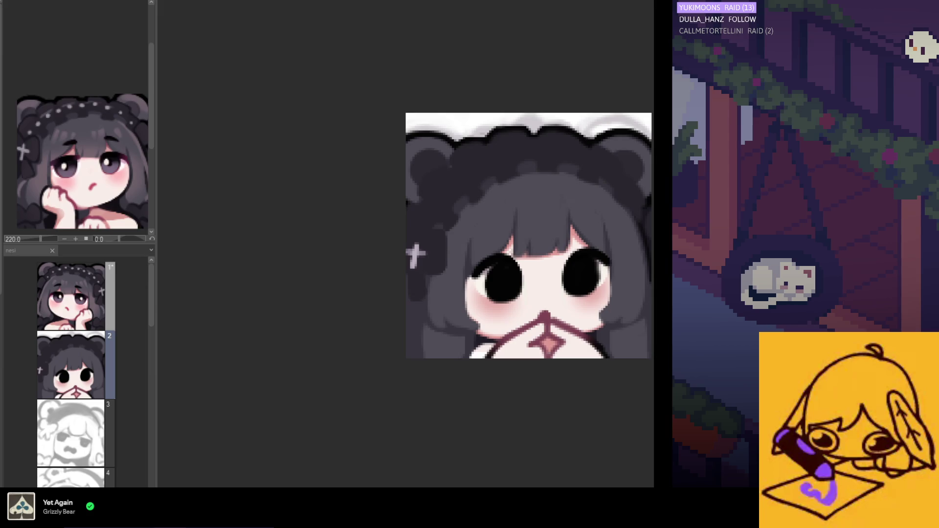
- Smooth the lower-left hair strands with two strokes and paint a curved lower-right hair edge
scroll(631, 316, down, 1)
scroll(515, 337, up, 2)
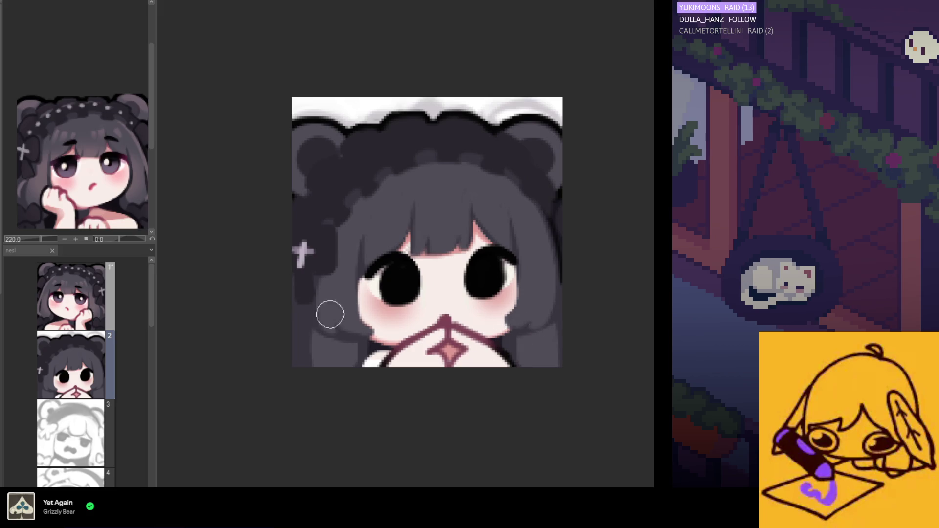
scroll(329, 328, down, 1)
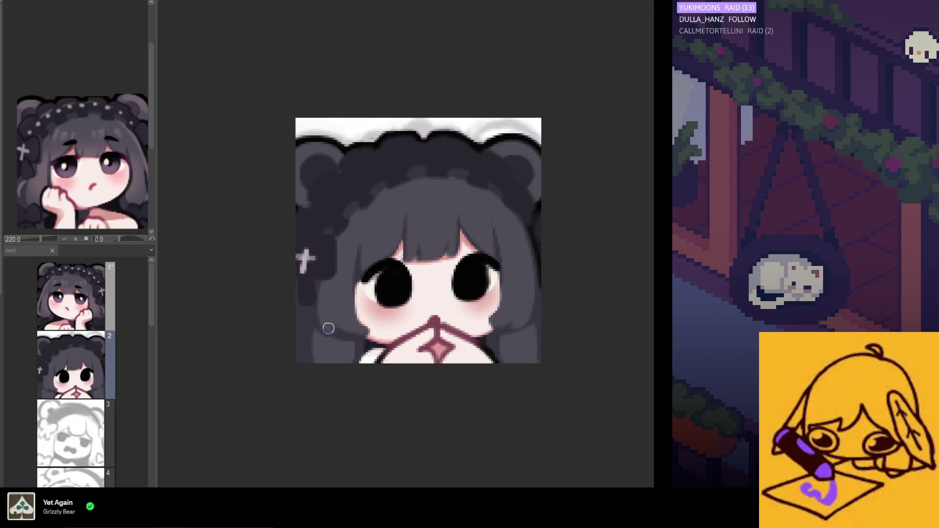
scroll(329, 328, down, 3)
scroll(342, 310, up, 1)
scroll(335, 318, up, 2)
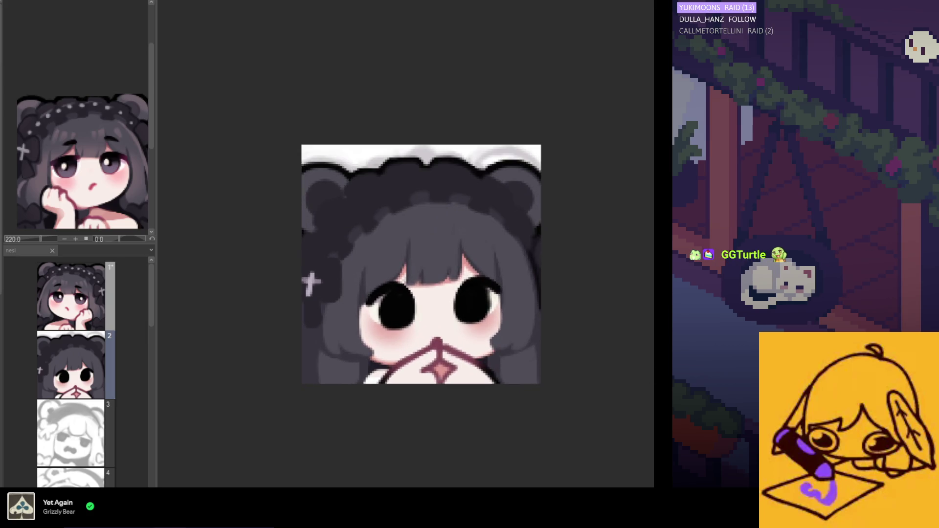
scroll(509, 336, up, 1)
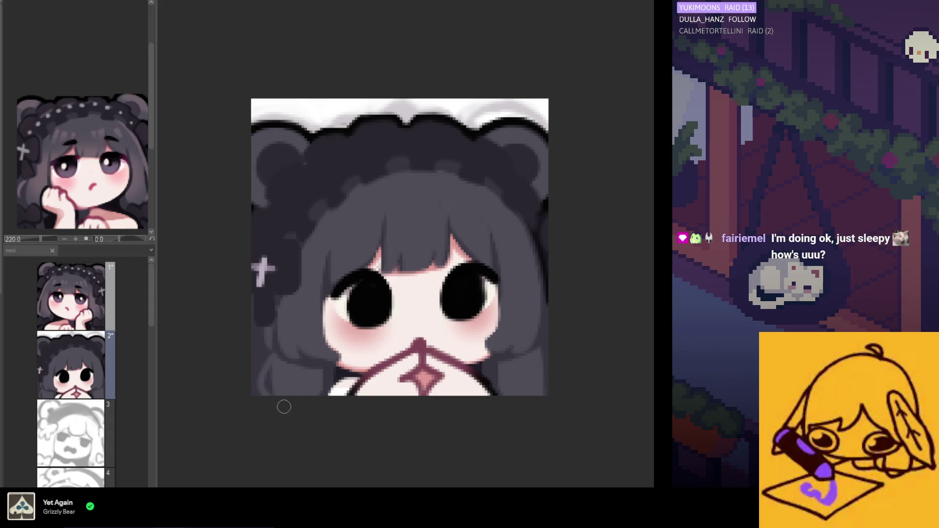
drag(279, 388, 275, 349)
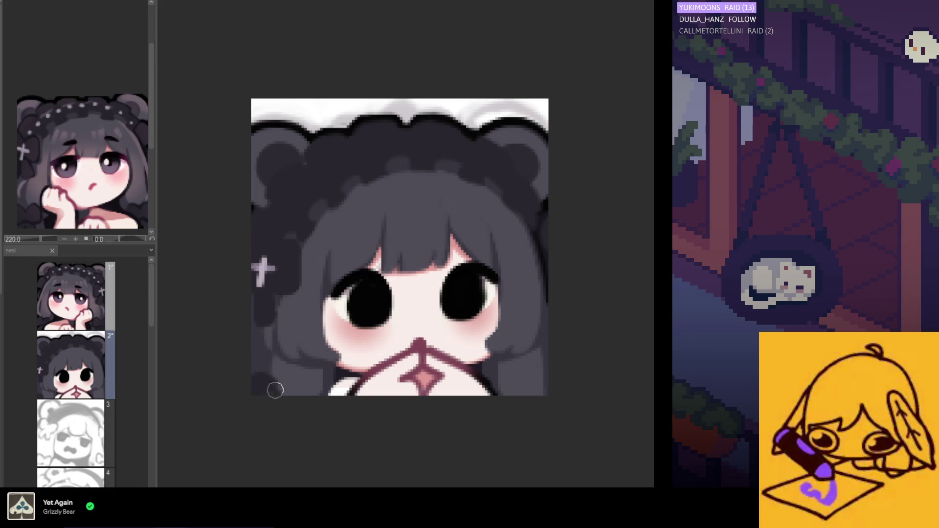
drag(274, 398, 280, 384)
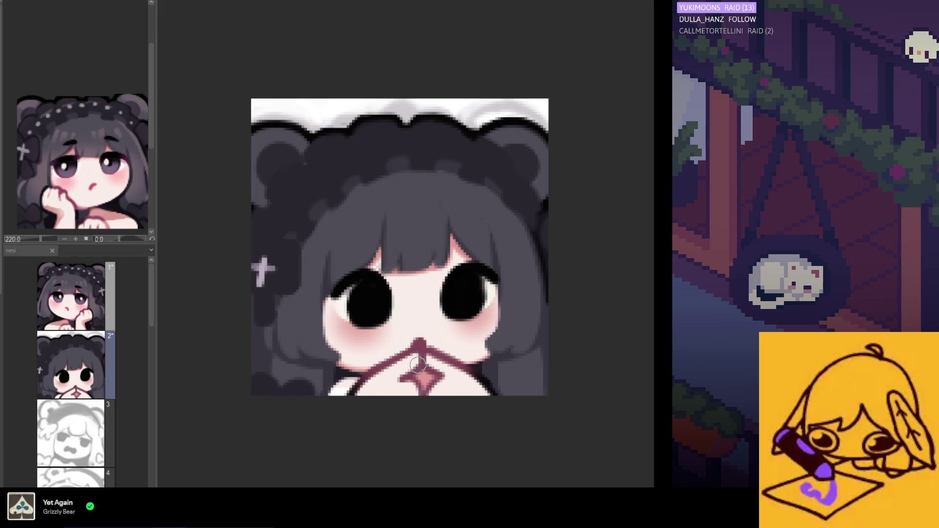
drag(541, 385, 514, 394)
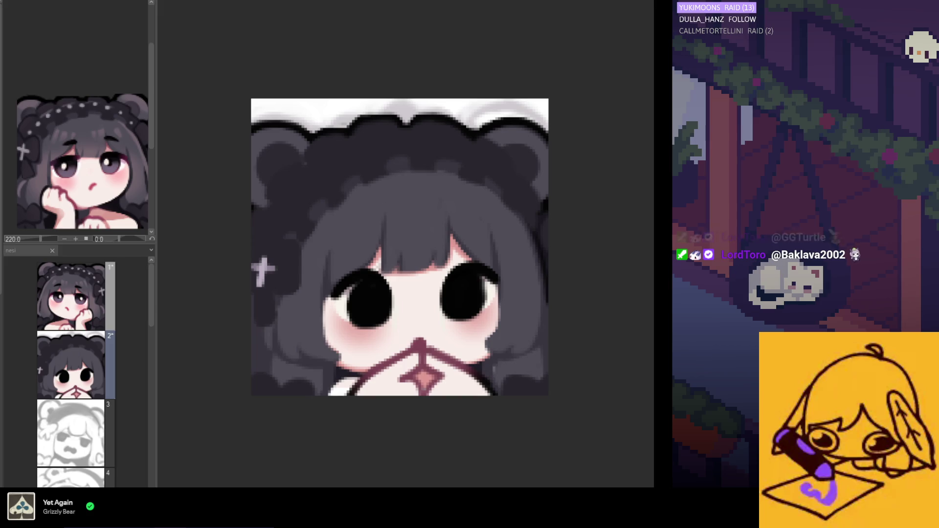
scroll(549, 379, down, 1)
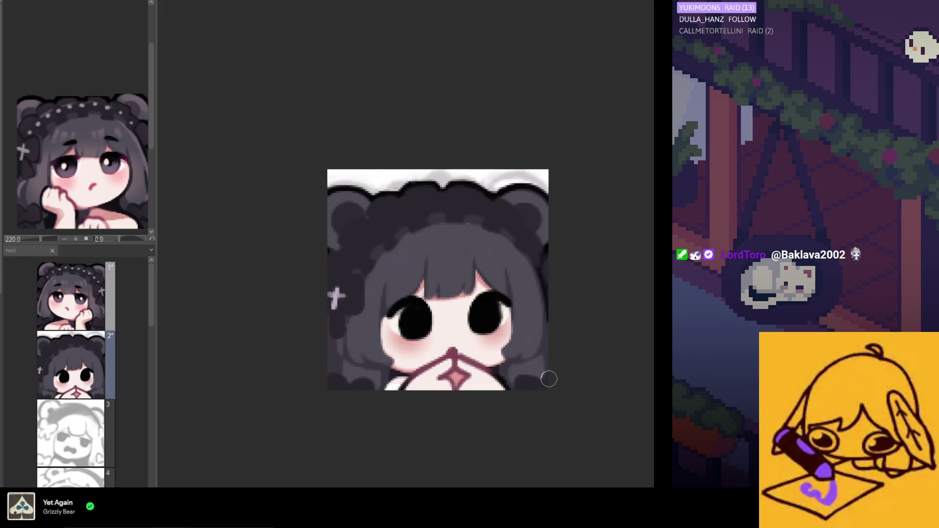
scroll(549, 379, down, 1)
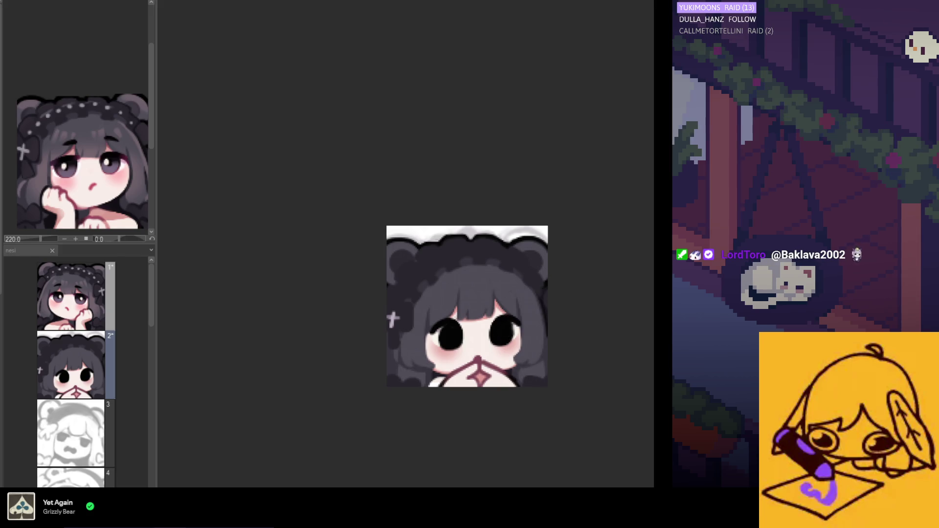
scroll(498, 297, up, 1)
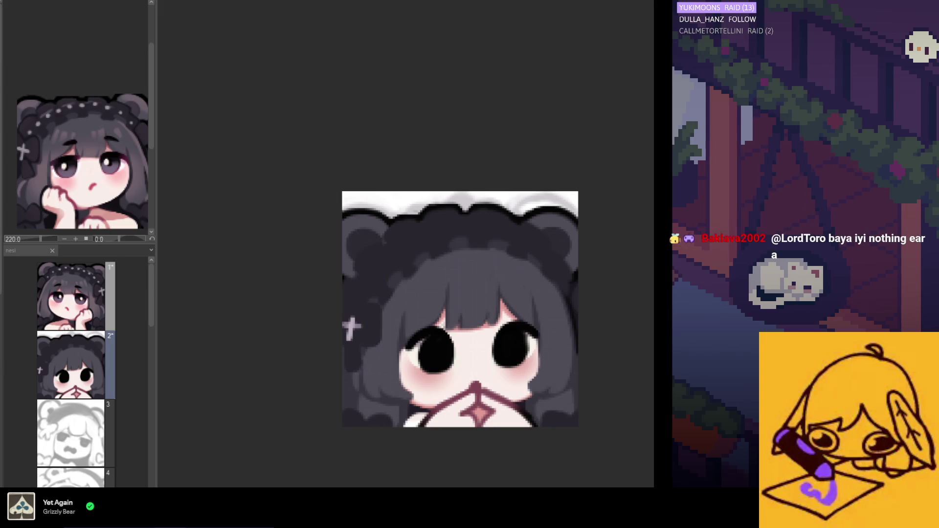
scroll(397, 238, up, 1)
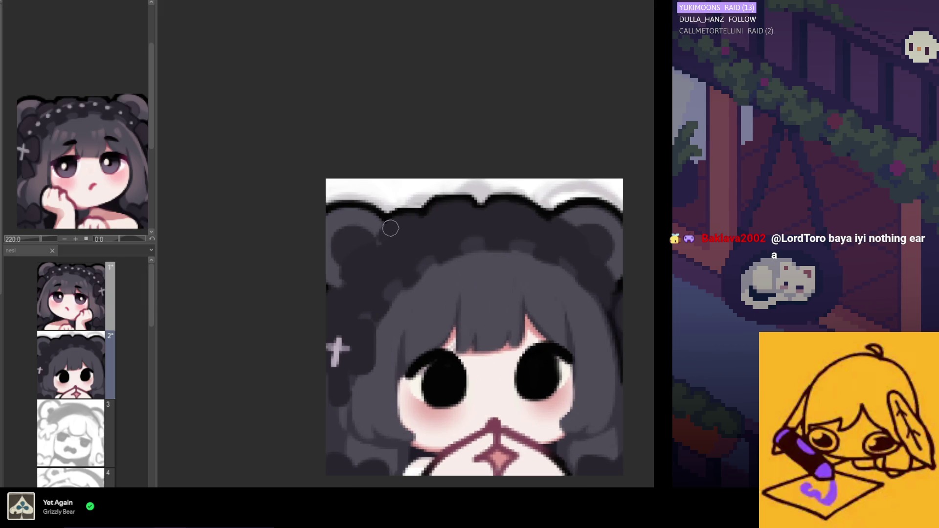
scroll(372, 240, up, 1)
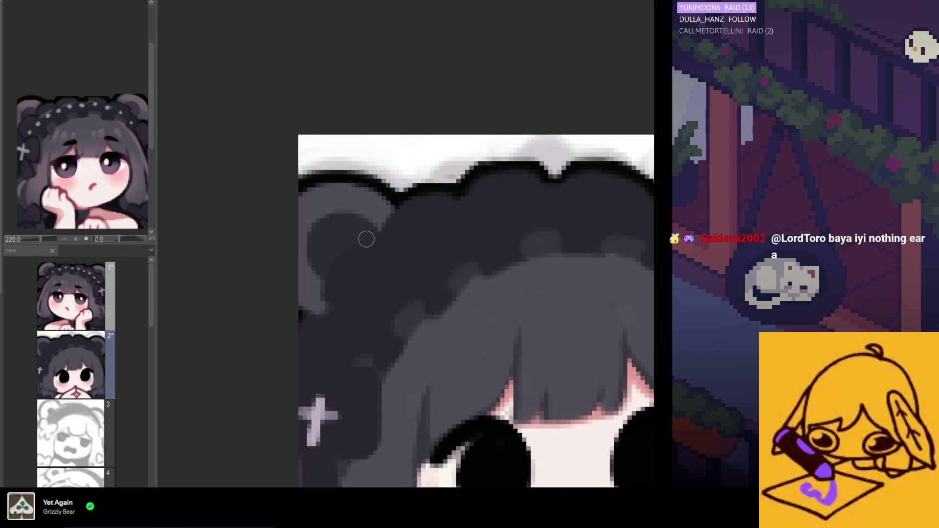
scroll(382, 264, down, 1)
scroll(406, 278, down, 2)
scroll(474, 308, down, 2)
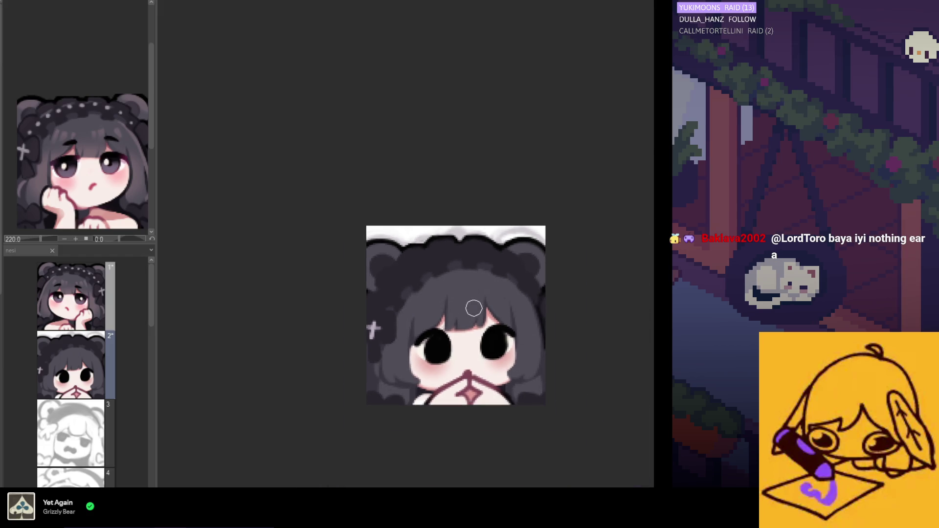
scroll(473, 332, down, 1)
scroll(468, 356, down, 1)
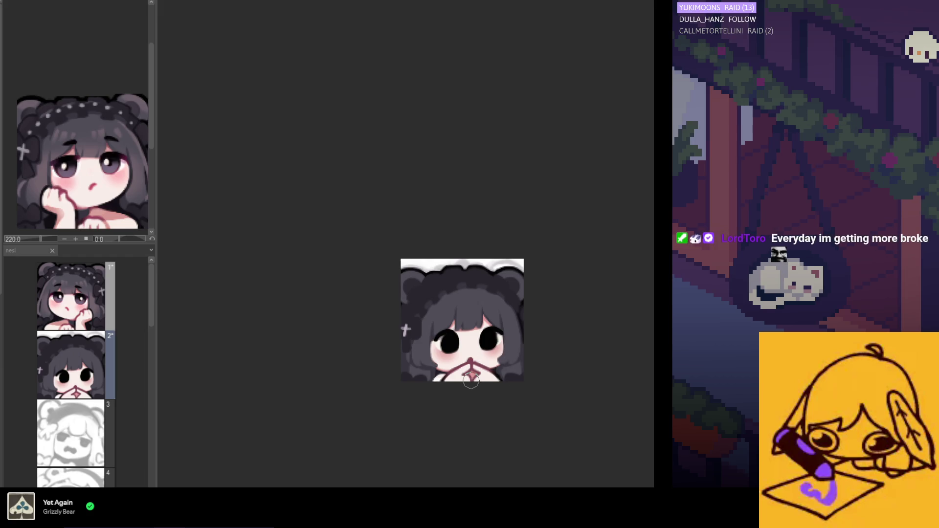
scroll(513, 351, down, 1)
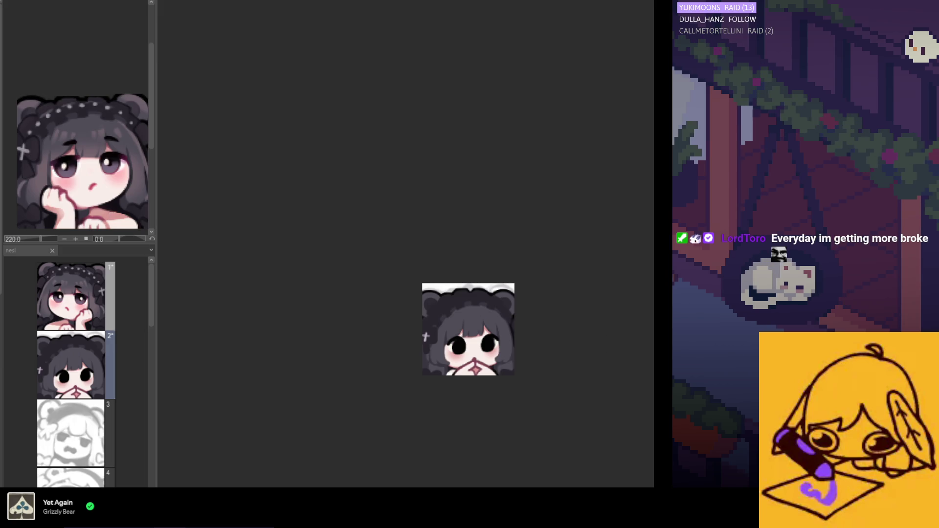
scroll(489, 372, up, 2)
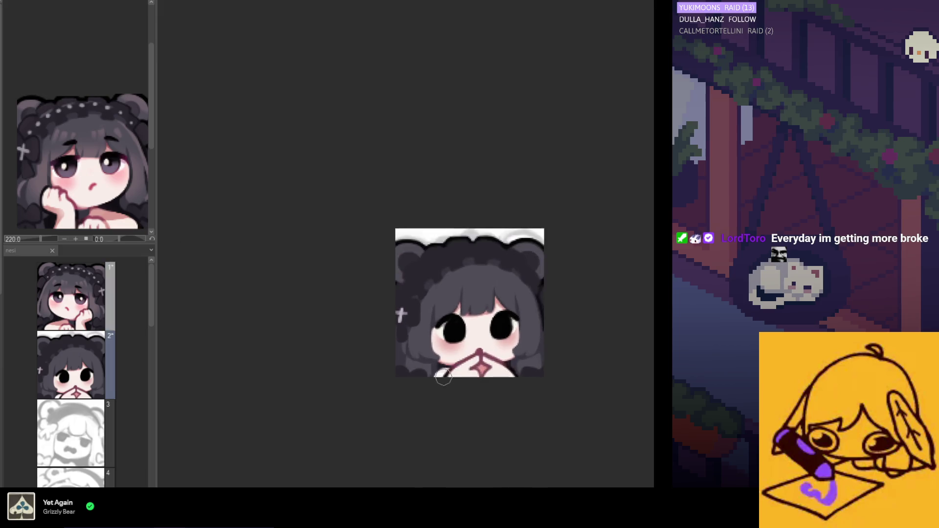
scroll(435, 380, up, 1)
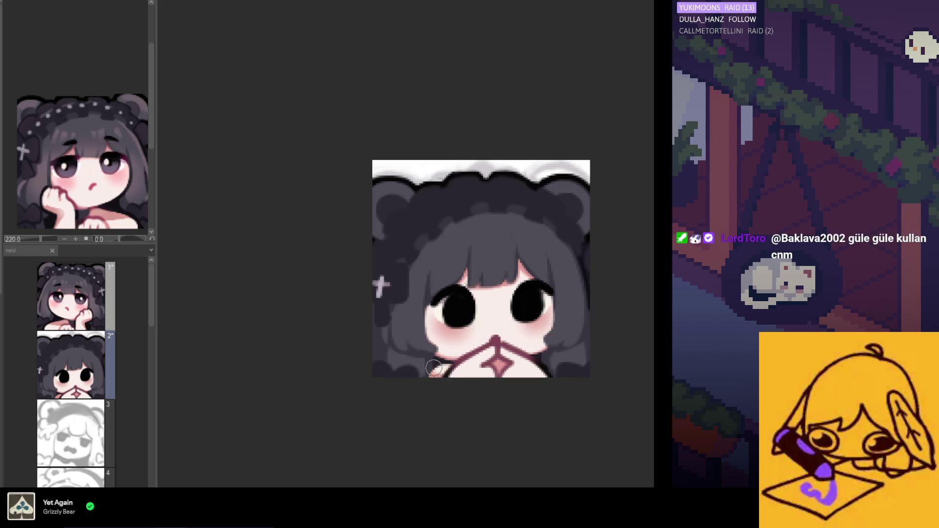
scroll(440, 362, down, 1)
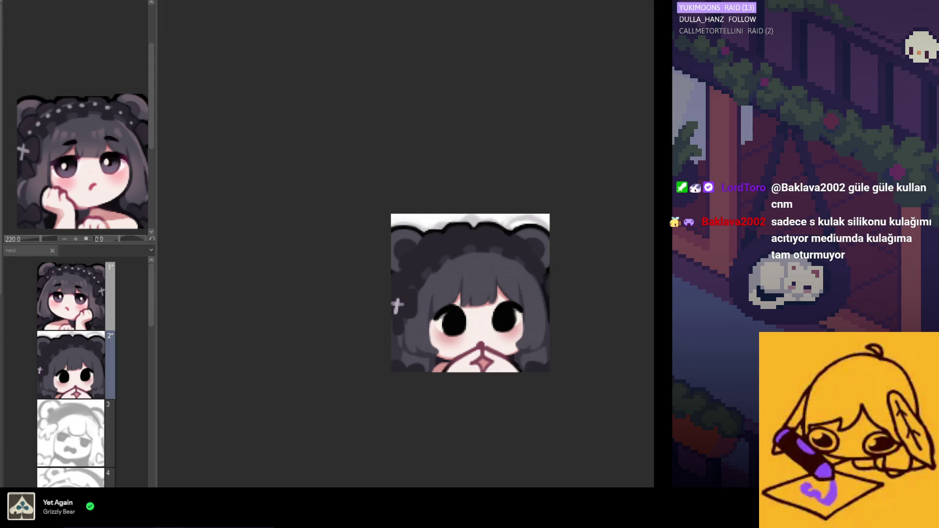
scroll(507, 304, up, 1)
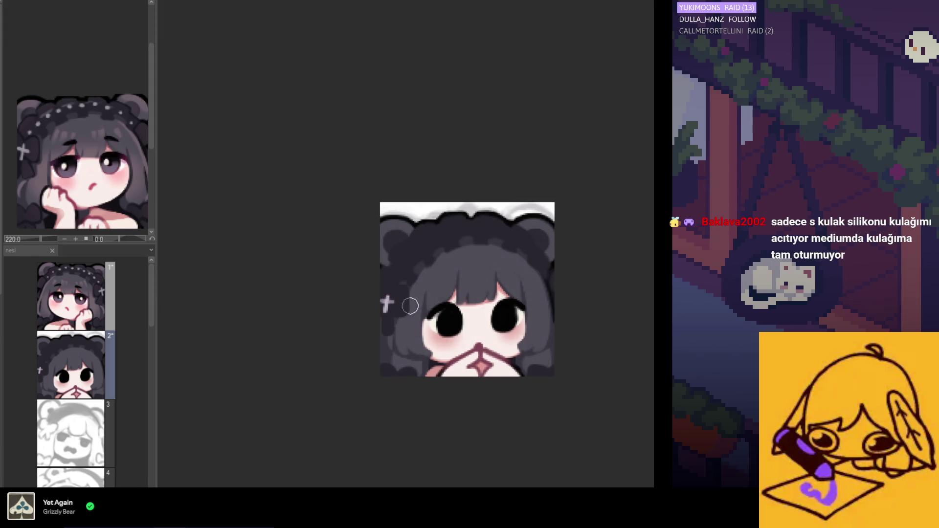
scroll(509, 319, up, 3)
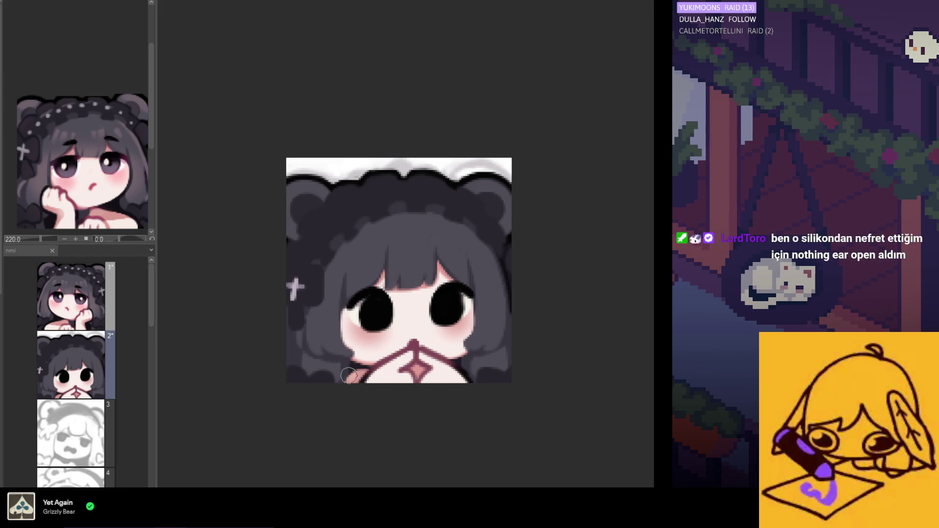
scroll(360, 411, down, 1)
scroll(363, 410, down, 1)
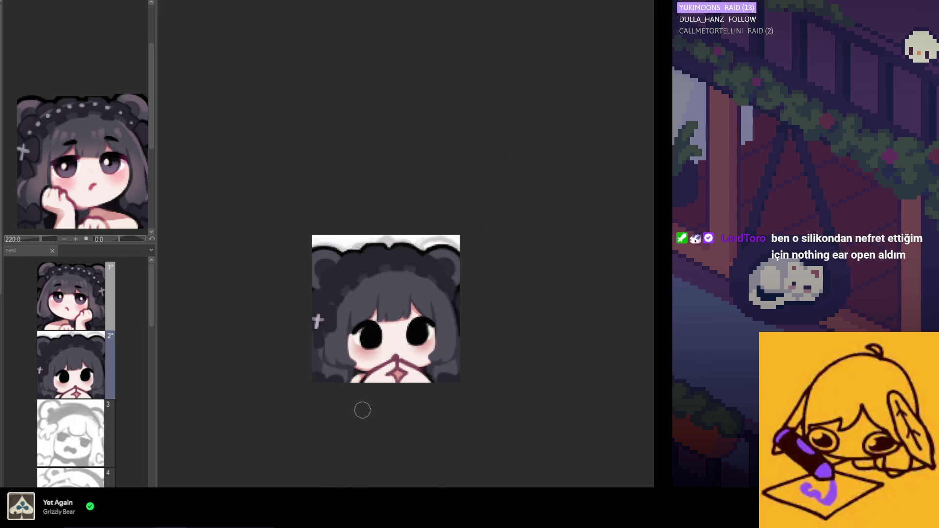
scroll(360, 413, down, 1)
scroll(364, 402, up, 1)
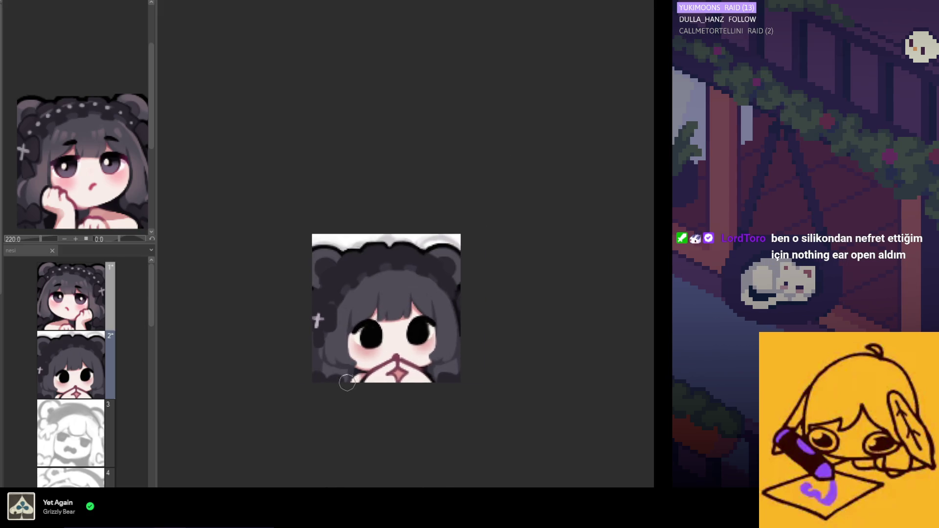
scroll(349, 382, up, 1)
scroll(361, 394, down, 2)
scroll(363, 398, down, 2)
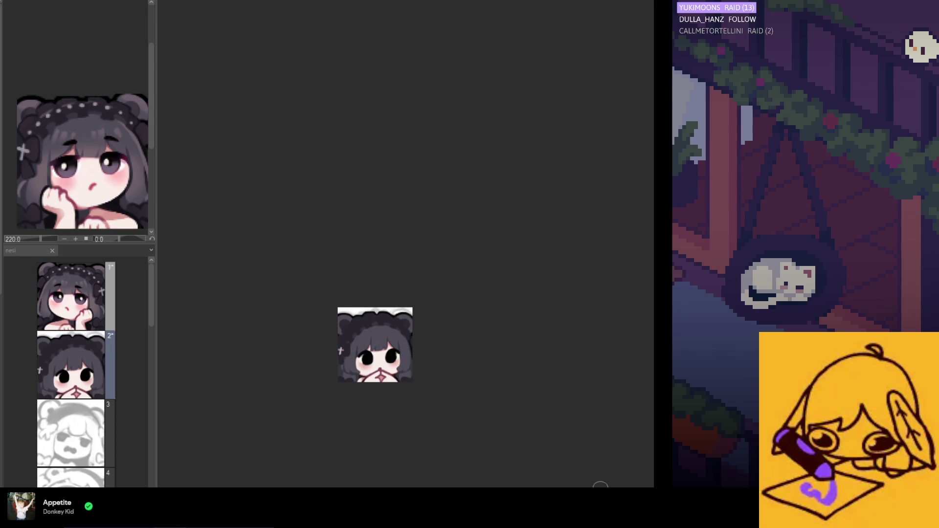
scroll(364, 414, up, 2)
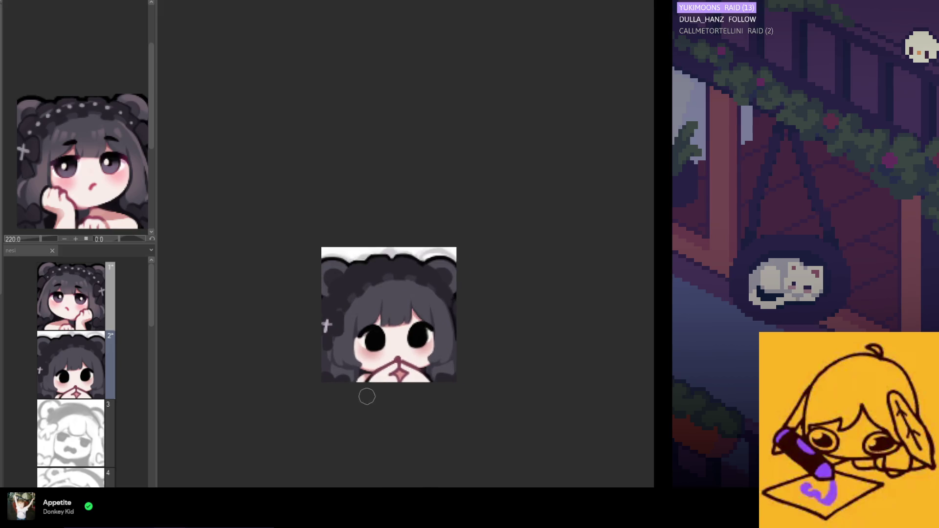
scroll(374, 393, up, 1)
scroll(378, 394, up, 1)
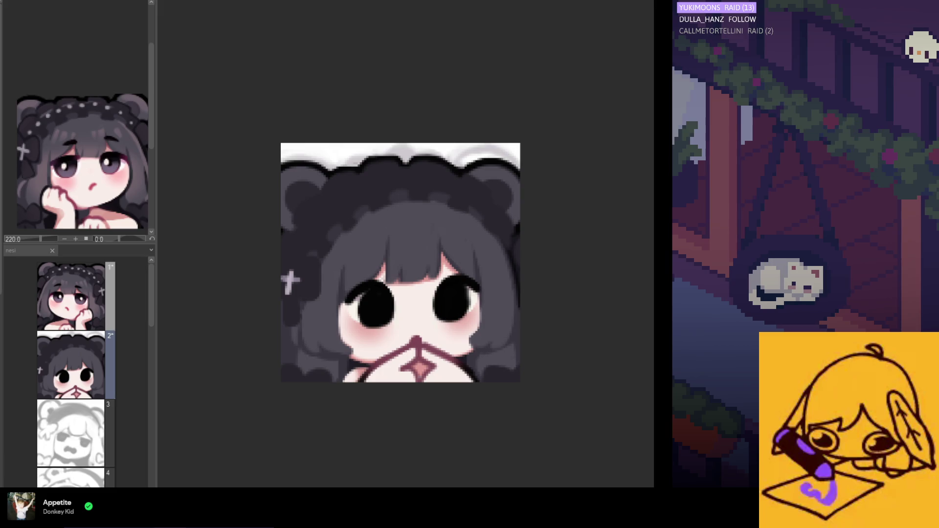
scroll(384, 368, up, 1)
scroll(384, 367, up, 1)
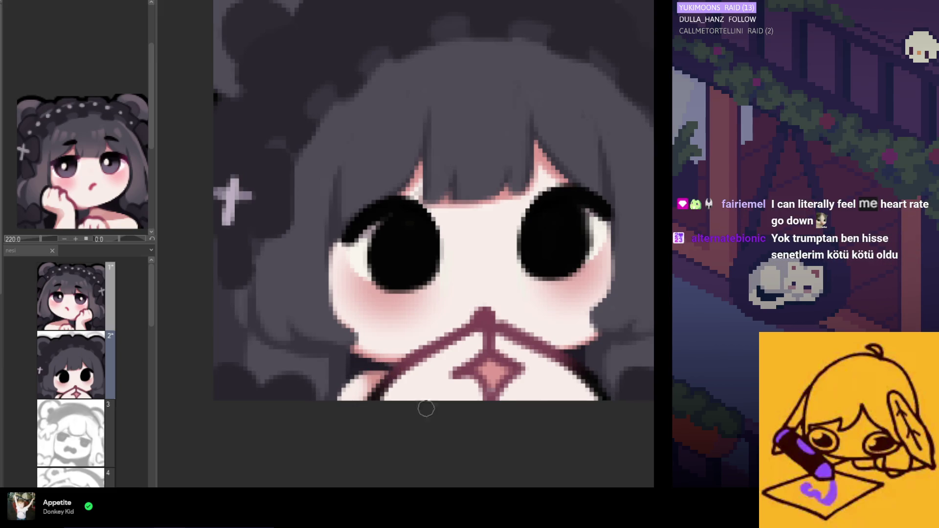
scroll(357, 369, up, 1)
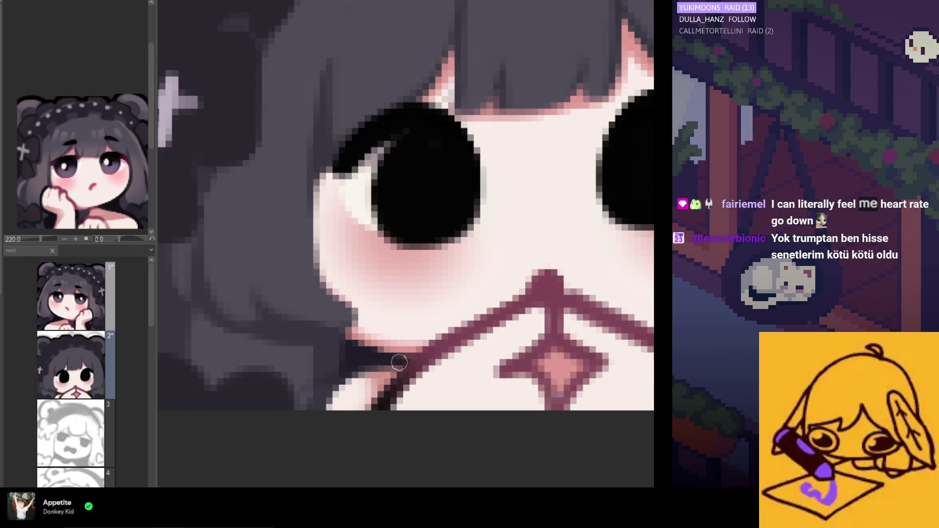
alt+click(354, 361)
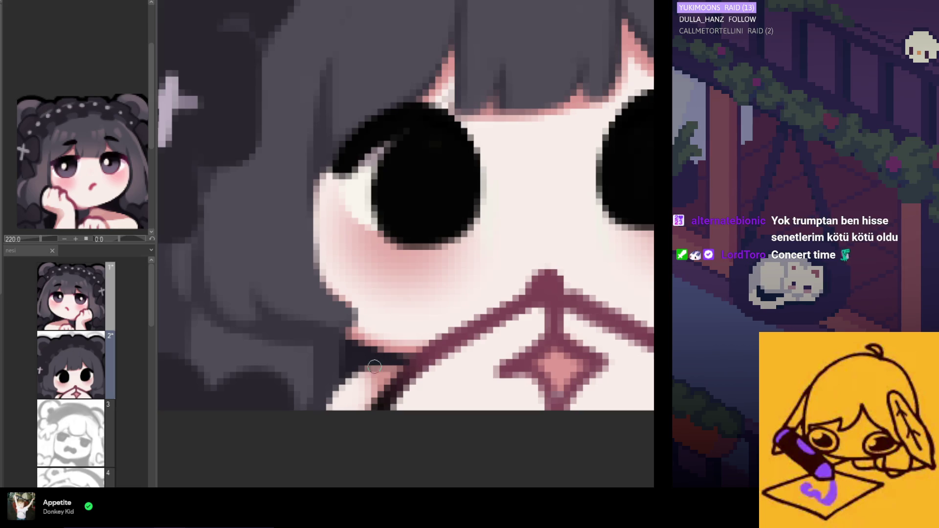
scroll(347, 310, down, 1)
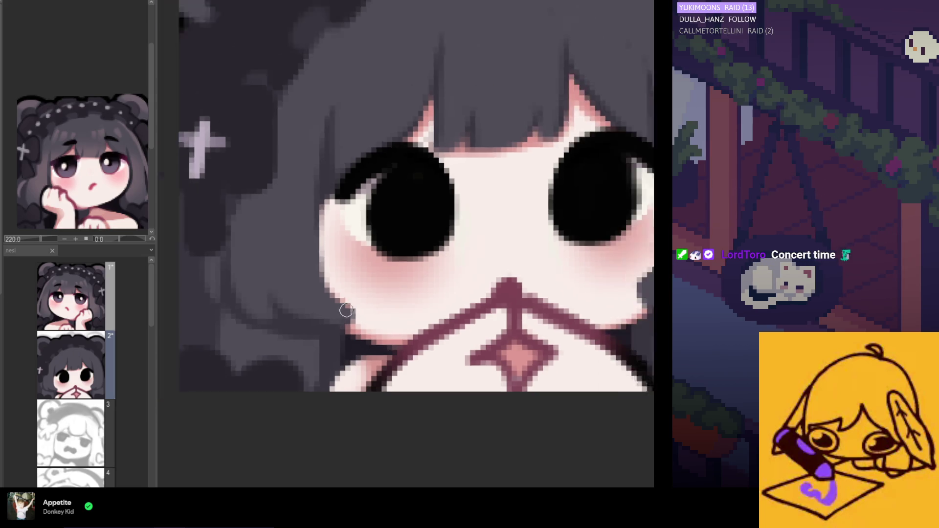
scroll(346, 311, down, 1)
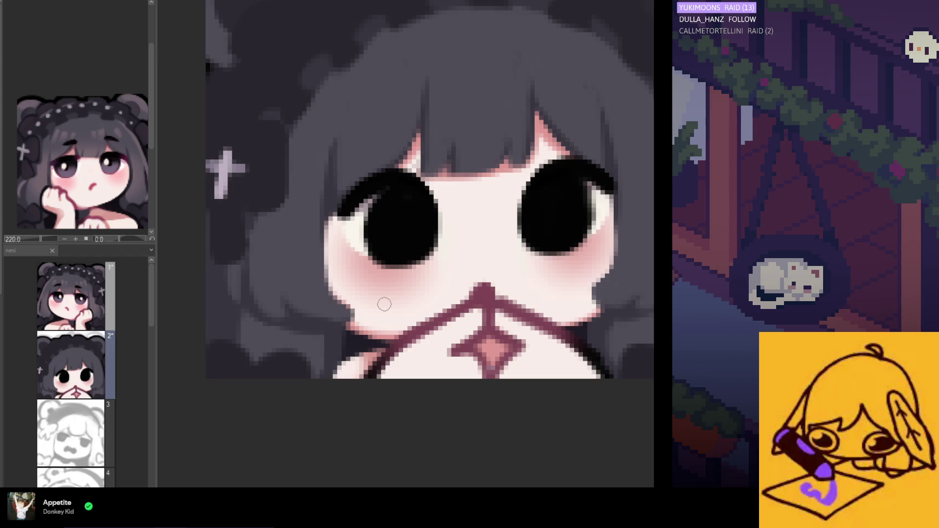
scroll(380, 350, down, 5)
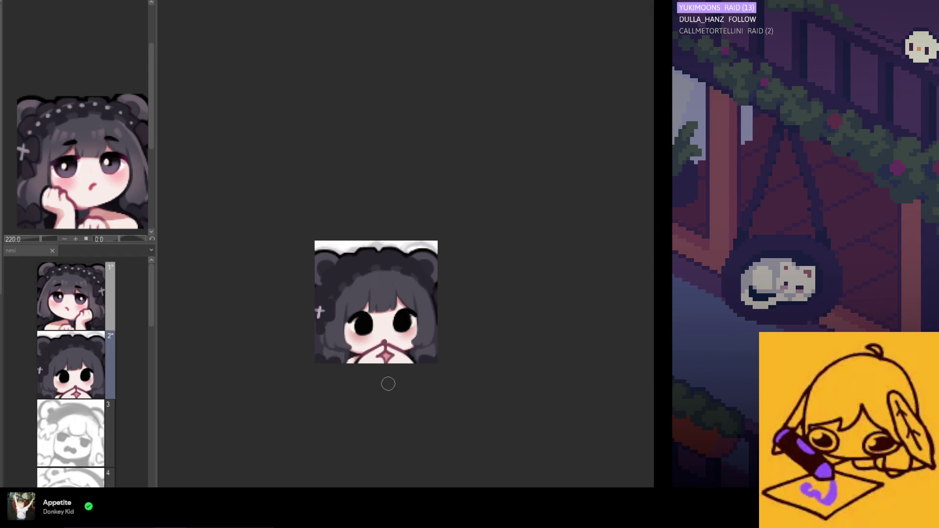
scroll(395, 385, up, 2)
scroll(395, 385, up, 2)
scroll(395, 386, up, 1)
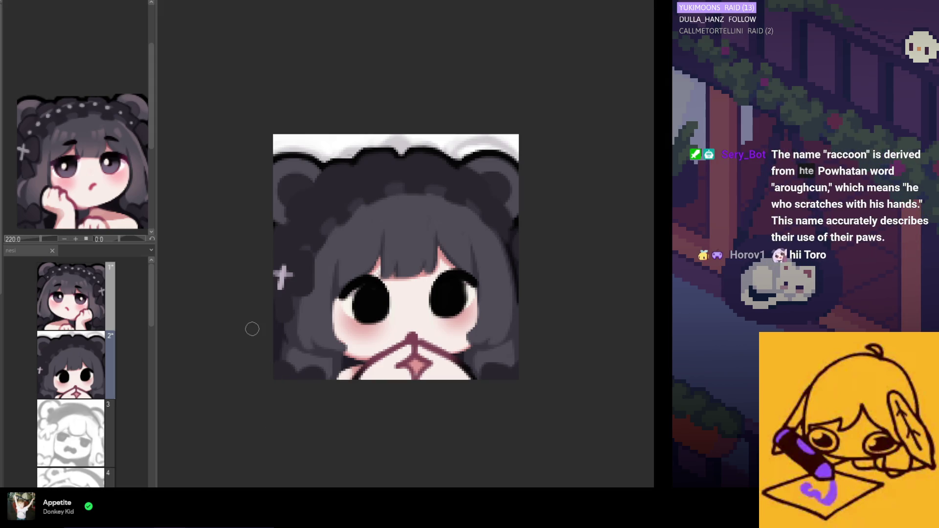
scroll(244, 313, down, 3)
scroll(286, 345, up, 2)
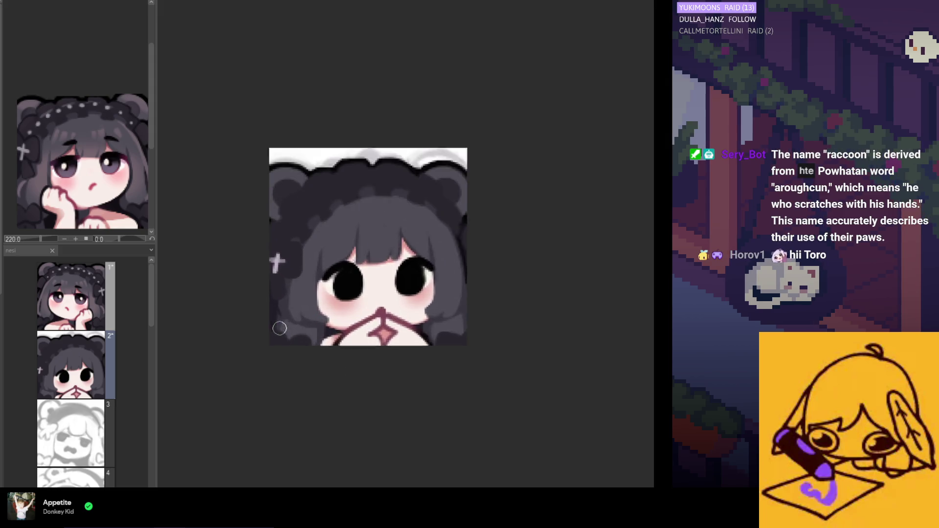
scroll(279, 329, up, 1)
scroll(431, 330, down, 2)
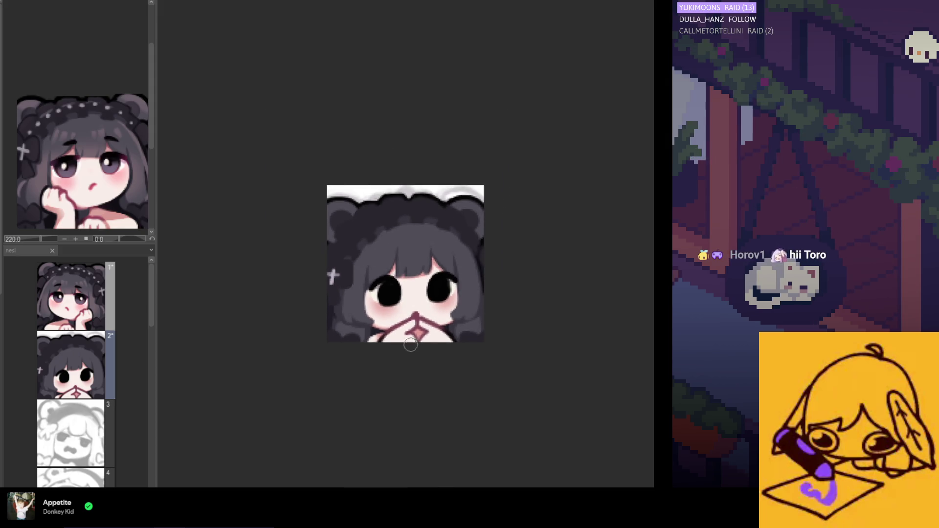
scroll(411, 337, down, 1)
scroll(403, 335, up, 1)
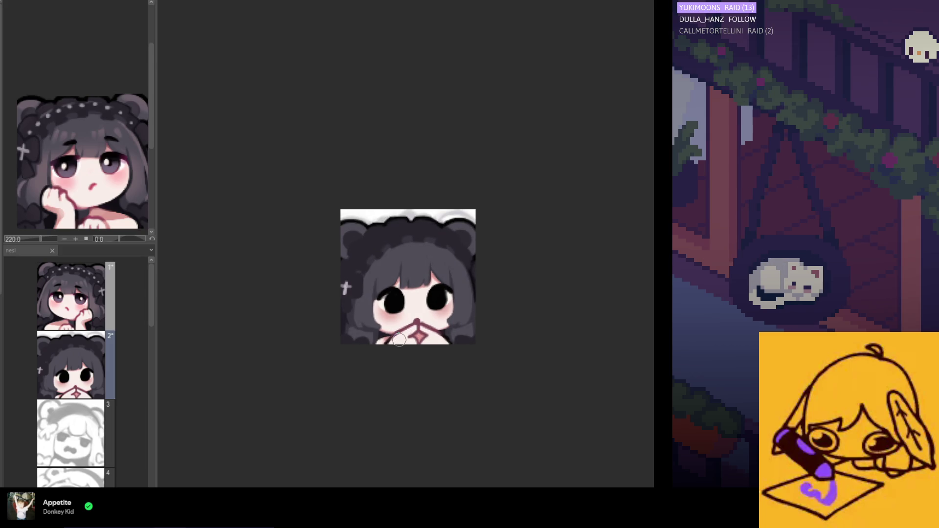
scroll(415, 309, up, 1)
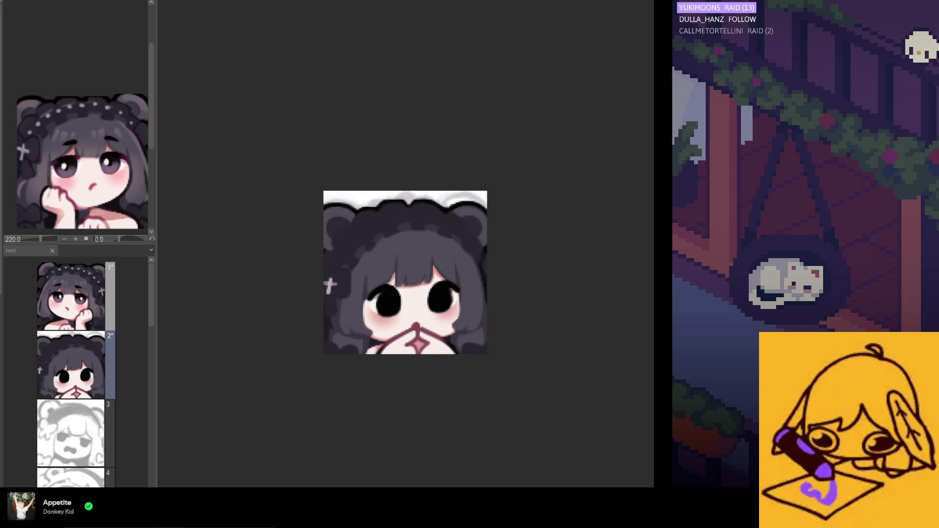
scroll(377, 333, up, 1)
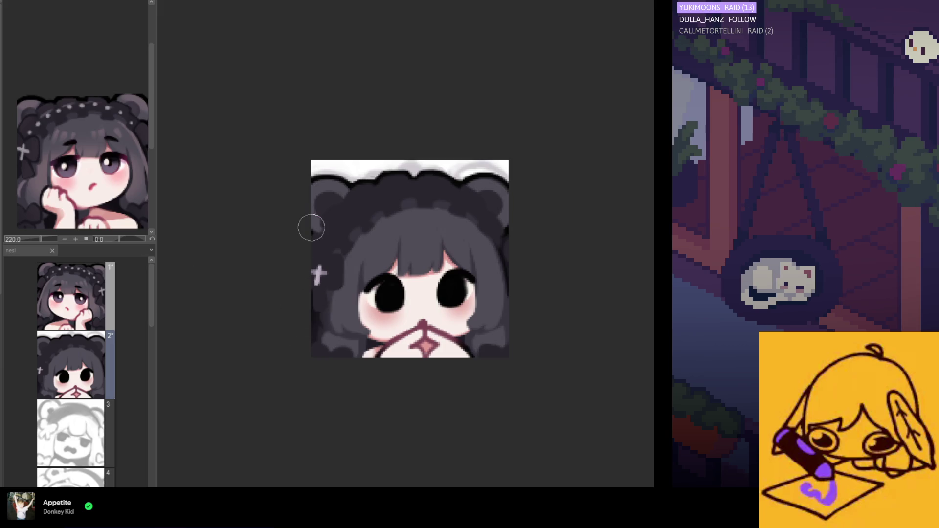
scroll(309, 242, down, 2)
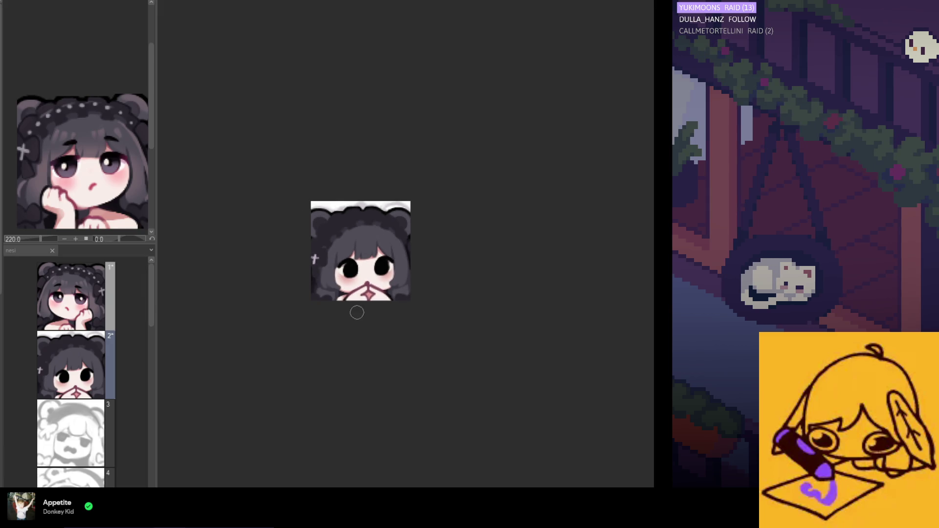
scroll(330, 299, up, 1)
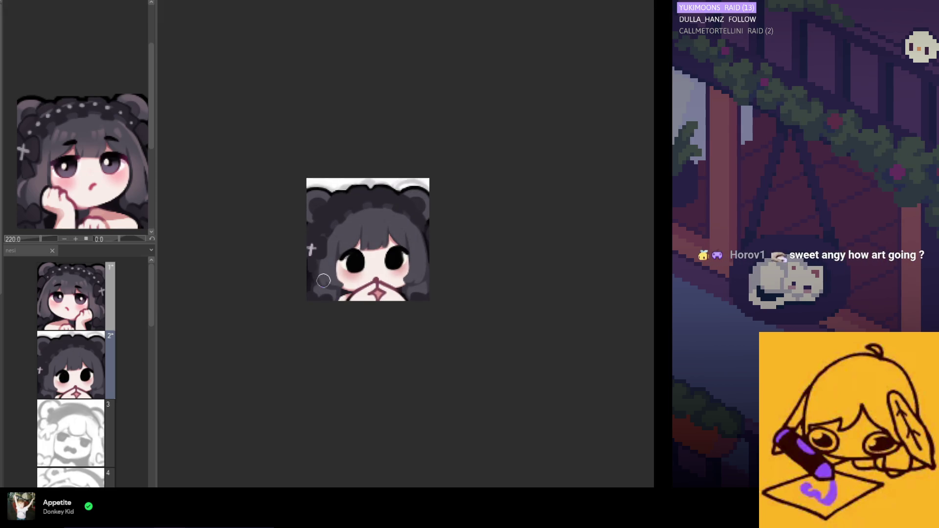
scroll(365, 303, down, 2)
scroll(342, 285, up, 1)
scroll(352, 274, down, 2)
scroll(348, 265, up, 2)
scroll(332, 321, up, 1)
scroll(332, 323, down, 1)
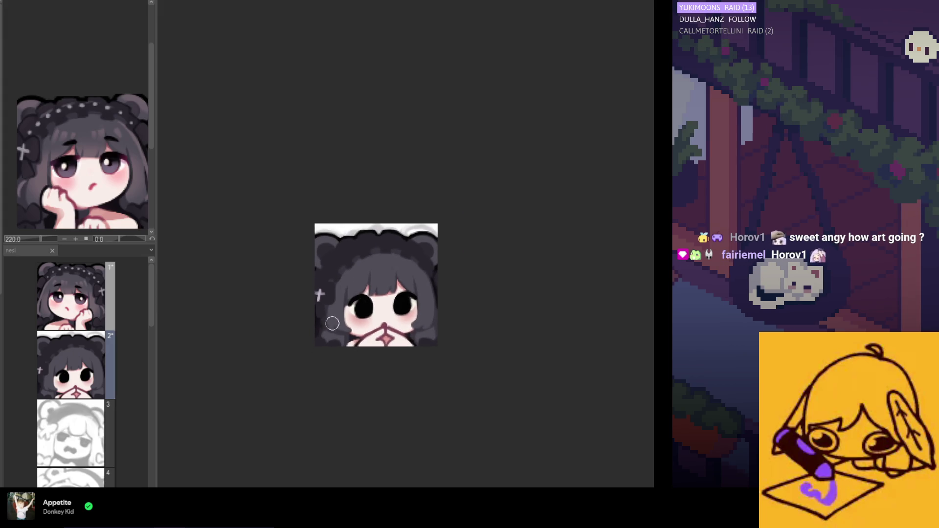
scroll(356, 337, up, 1)
scroll(338, 321, up, 1)
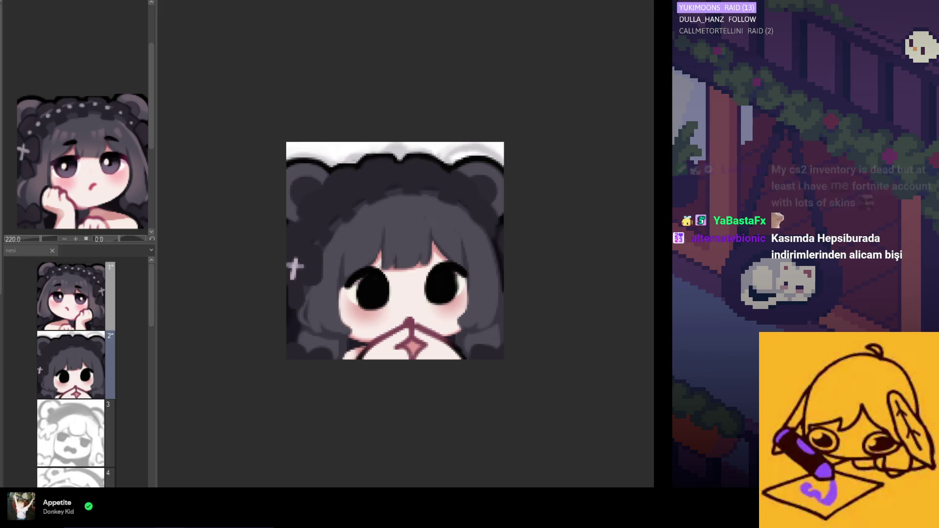
- Mirror the canvas horizontally and paint three darker strokes along the outer hair edge
key(h)
key(h)
key(h)
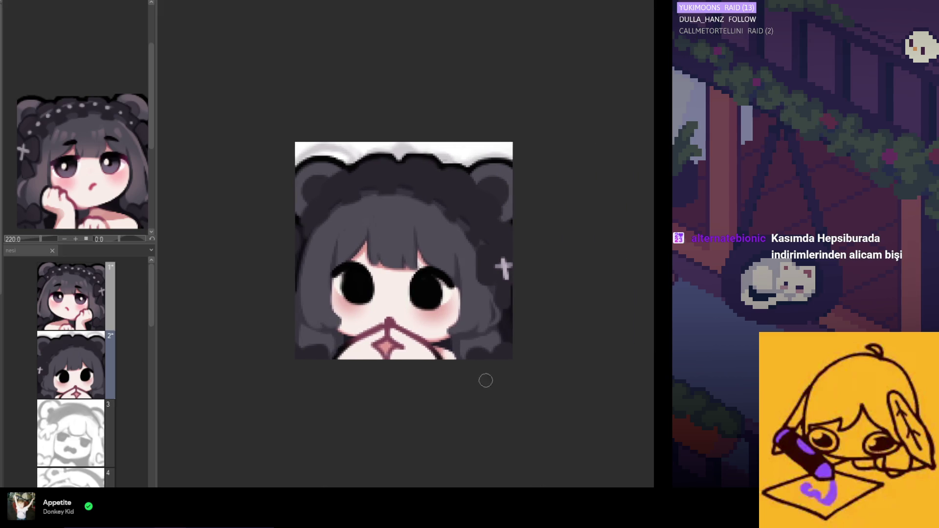
scroll(485, 379, up, 1)
scroll(372, 309, up, 1)
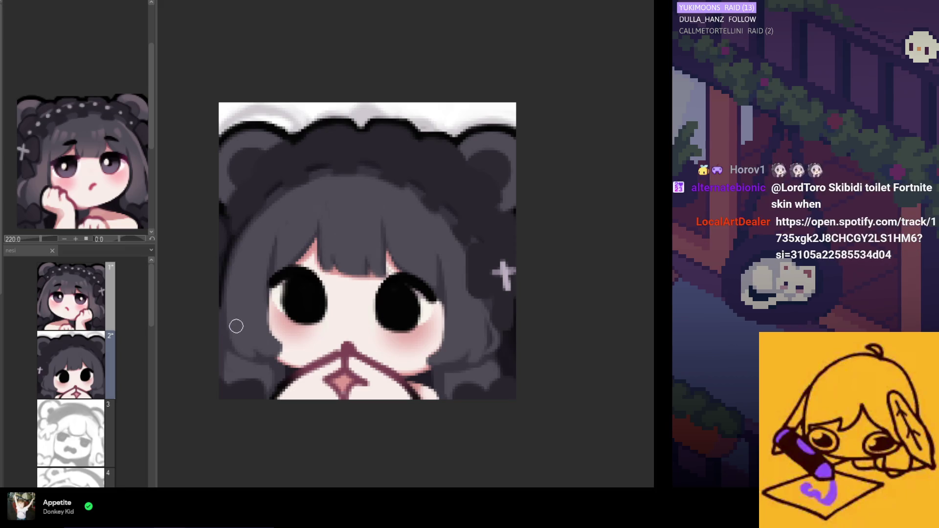
drag(245, 303, 273, 208)
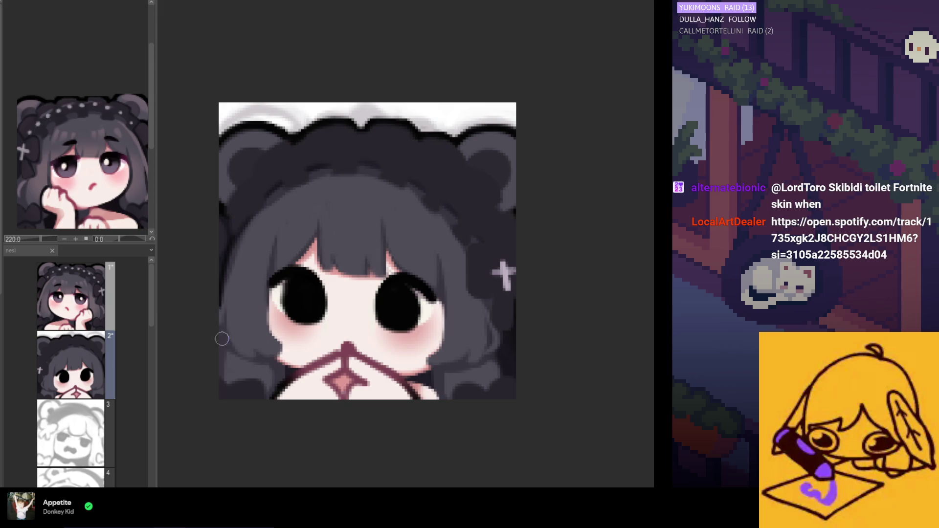
drag(226, 338, 239, 273)
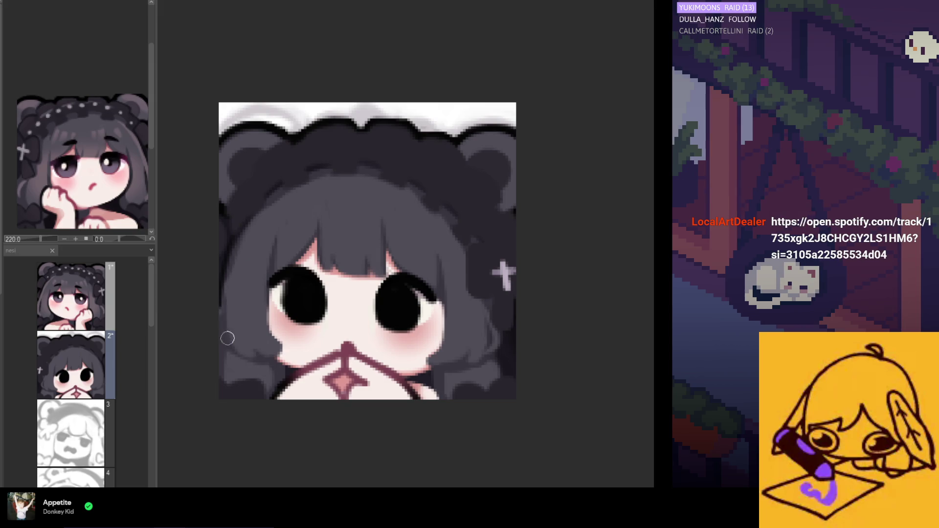
drag(226, 338, 239, 267)
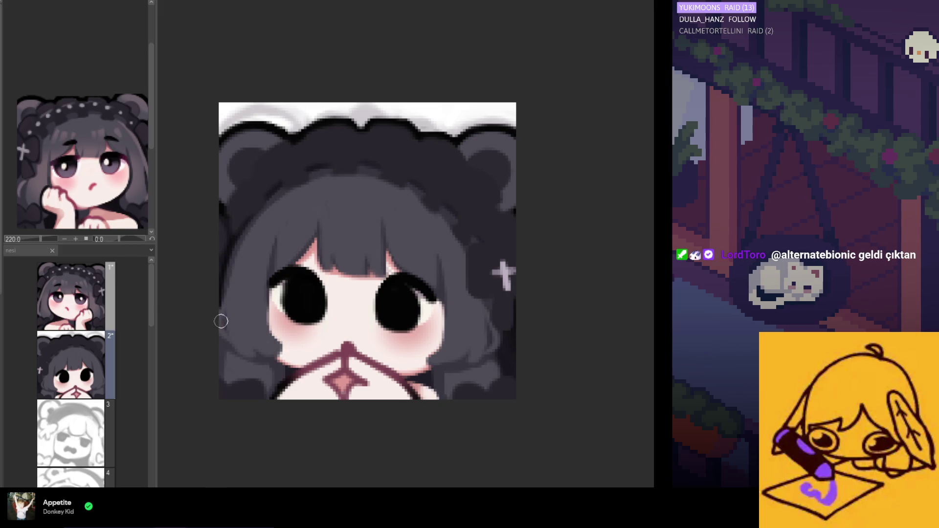
- Sample the dark hair colour from the lower hair area
alt+click(248, 384)
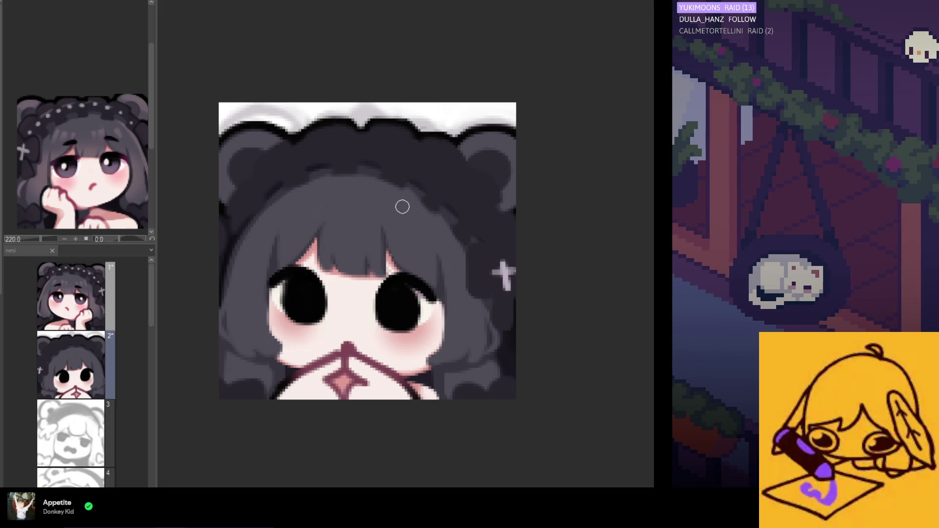
scroll(403, 210, left, 5)
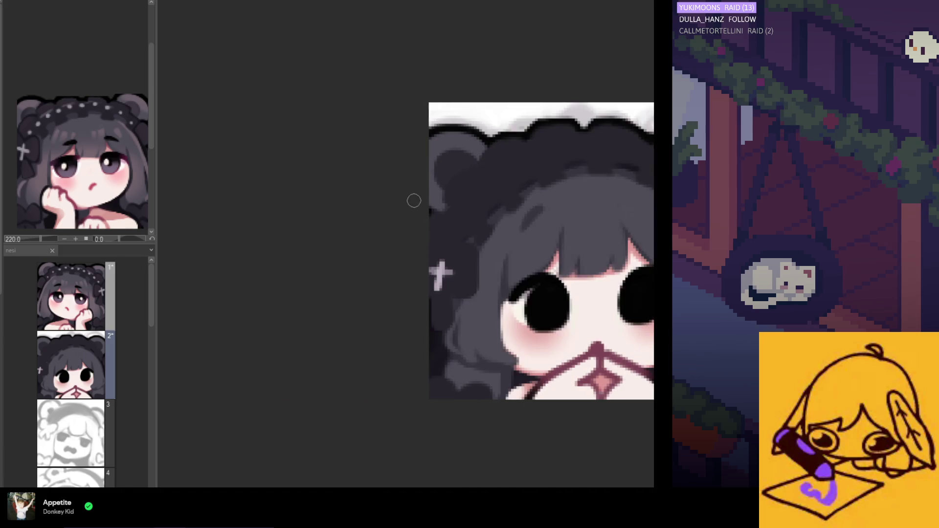
scroll(174, 273, down, 5)
scroll(505, 250, up, 5)
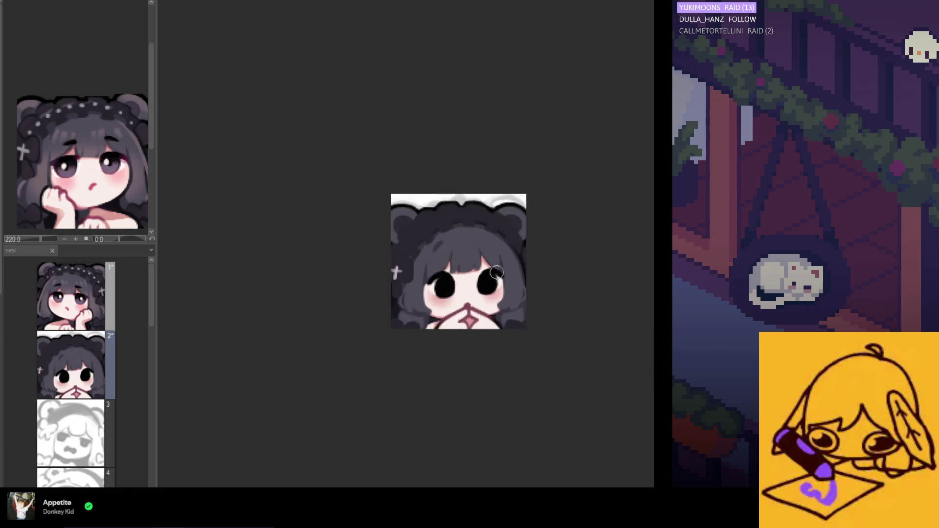
scroll(450, 251, up, 3)
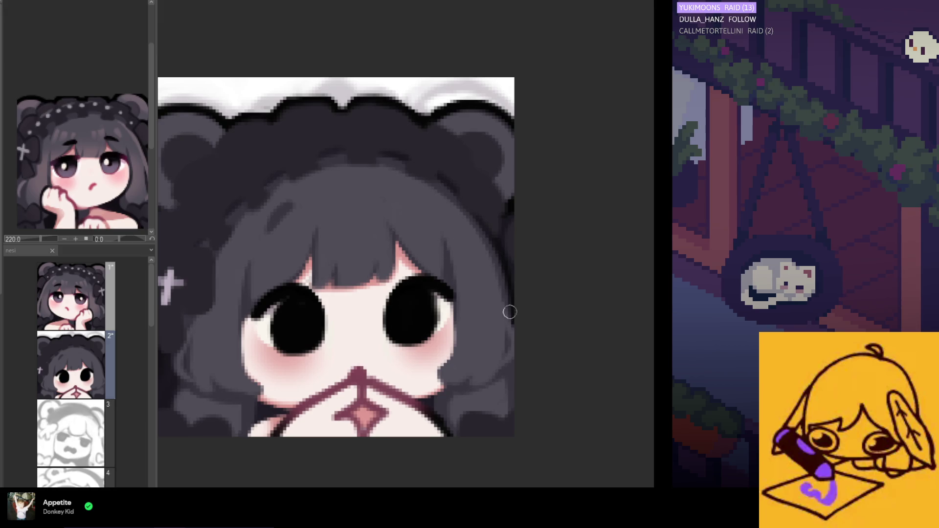
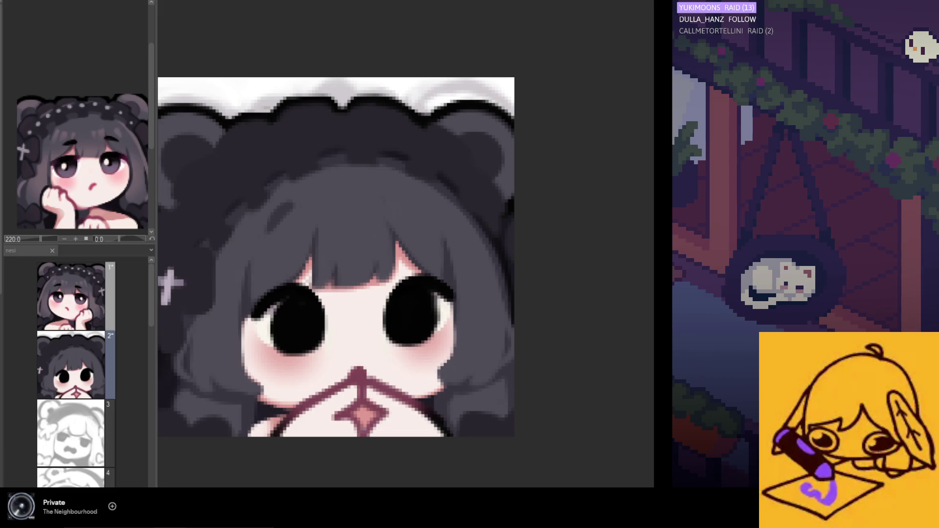
- Undo layer 2 back to the purple-grey linework with the black headband
scroll(431, 382, down, 5)
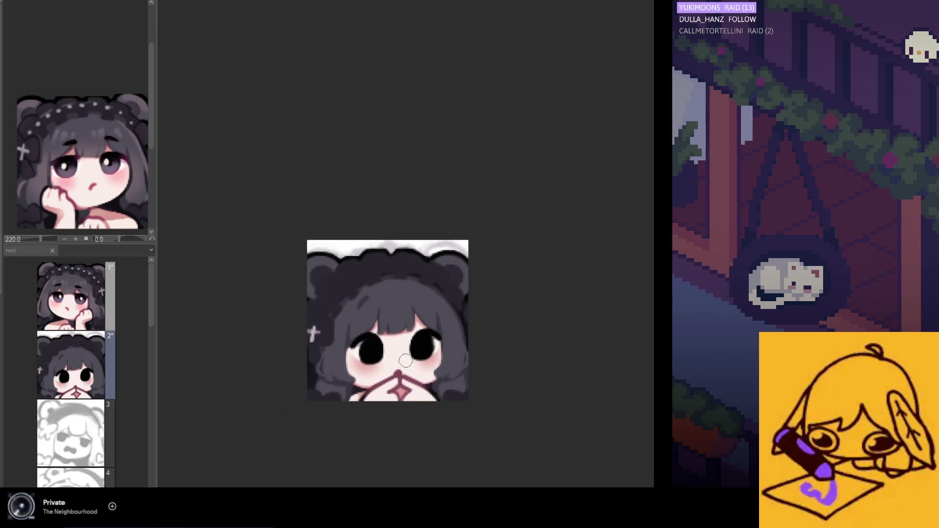
scroll(365, 367, up, 2)
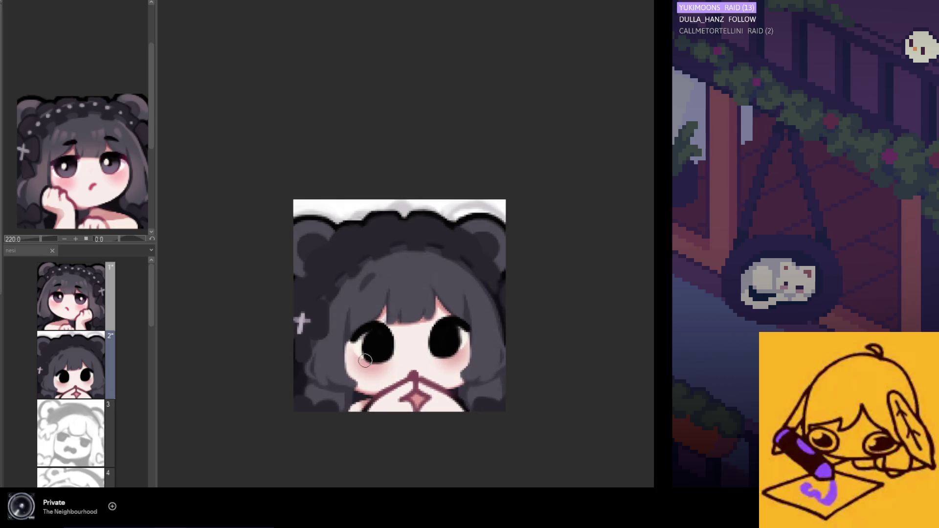
scroll(368, 360, up, 1)
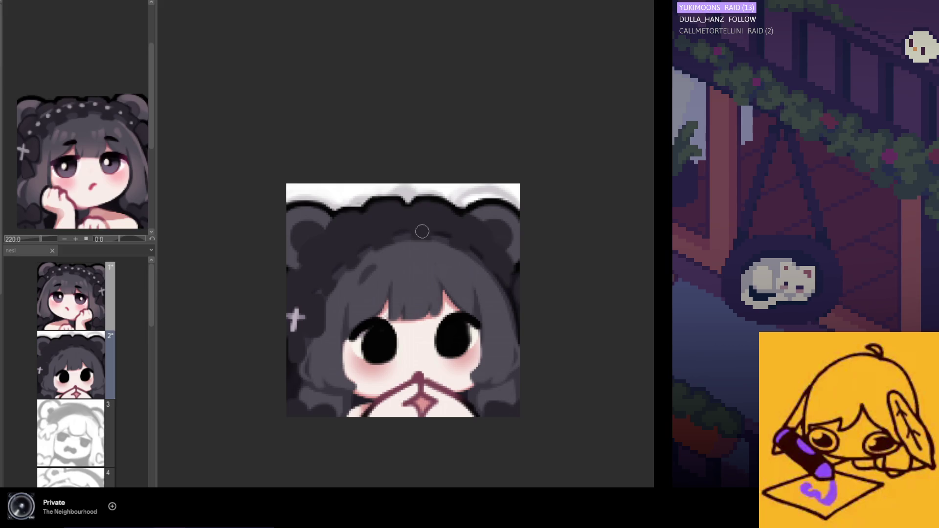
scroll(422, 231, down, 1)
scroll(426, 232, down, 1)
scroll(453, 237, down, 1)
scroll(458, 234, down, 1)
scroll(430, 234, up, 1)
scroll(416, 240, up, 1)
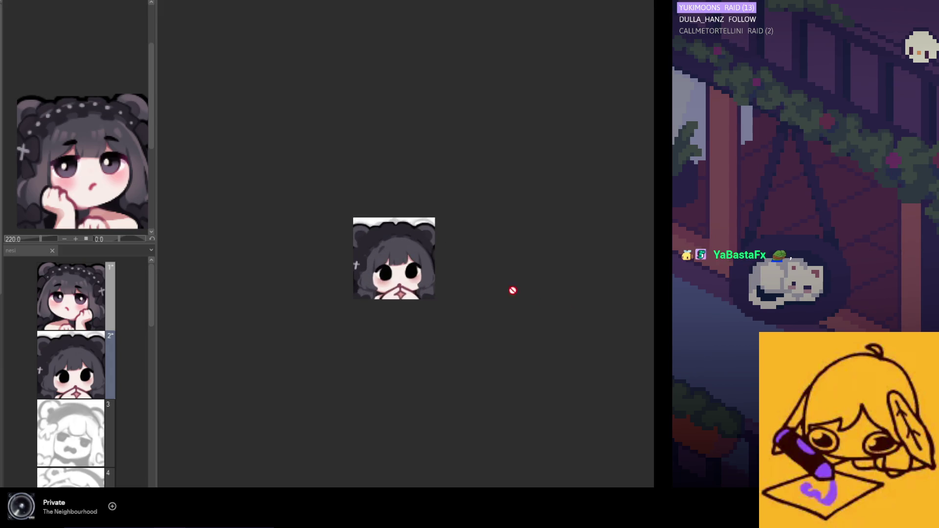
key(ctrl+z)
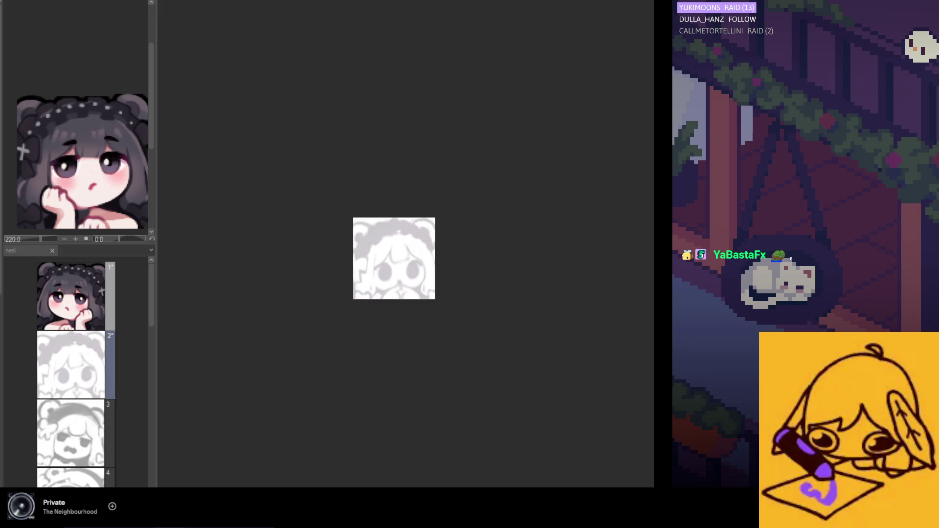
key(ctrl+z)
key(ctrl+y)
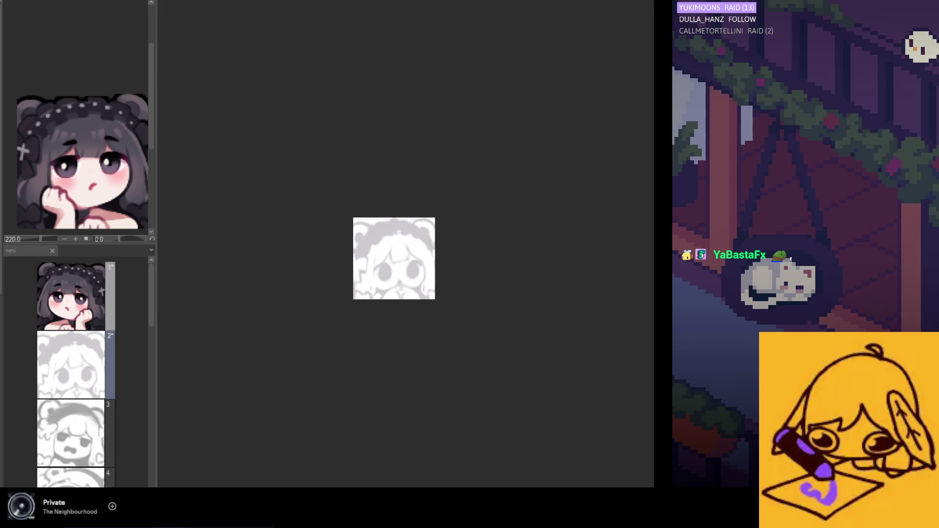
key(ctrl+z)
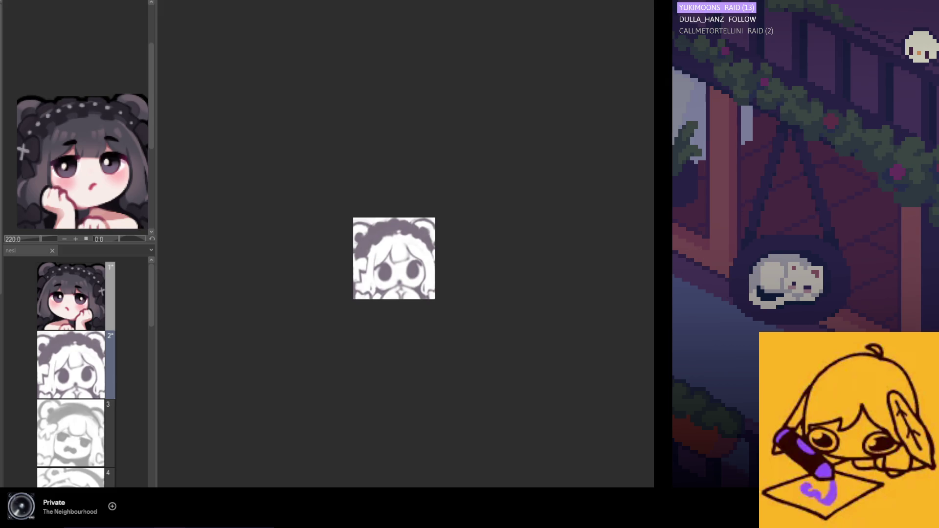
key(ctrl+z)
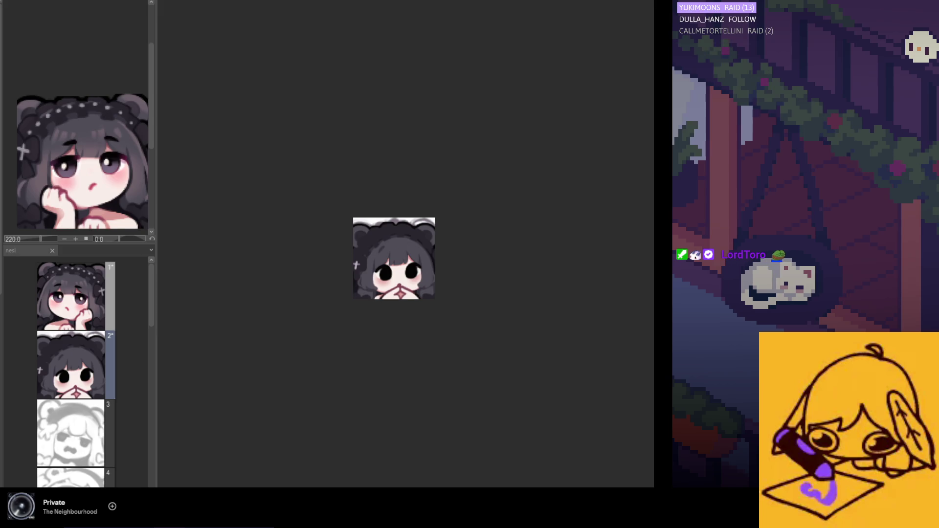
- Compare the coloured and line-art versions, settling on the lighter line art
key(ctrl+z)
key(ctrl+y)
key(ctrl+z)
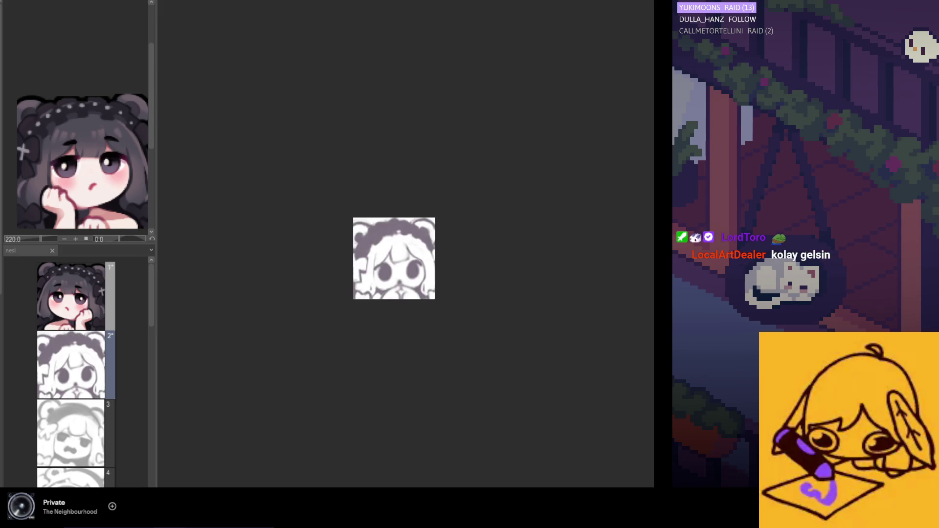
key(ctrl+y)
key(ctrl+z)
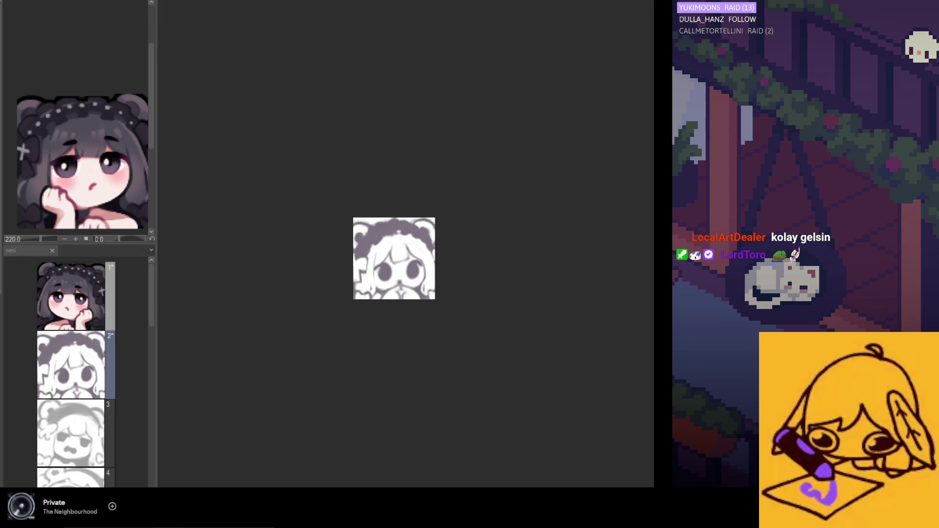
key(ctrl+y)
key(ctrl+z)
key(ctrl+y)
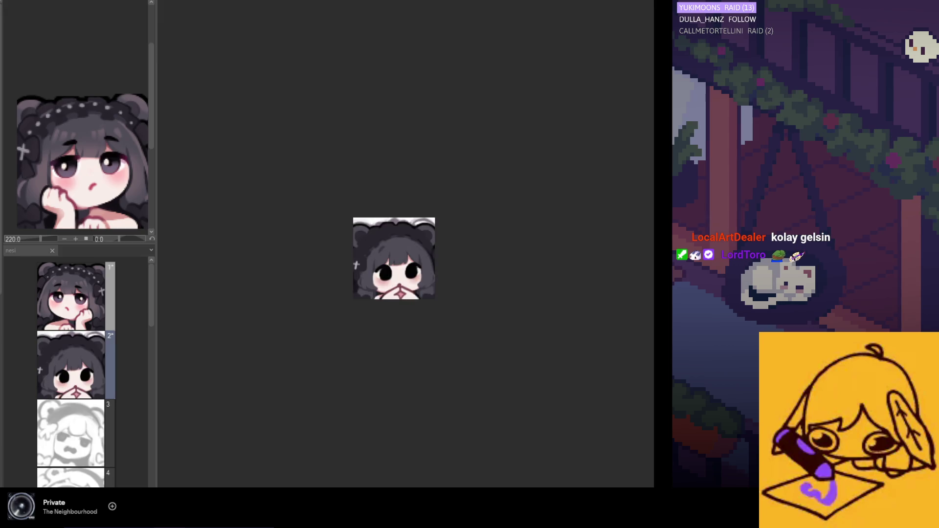
key(ctrl+z)
key(ctrl+y)
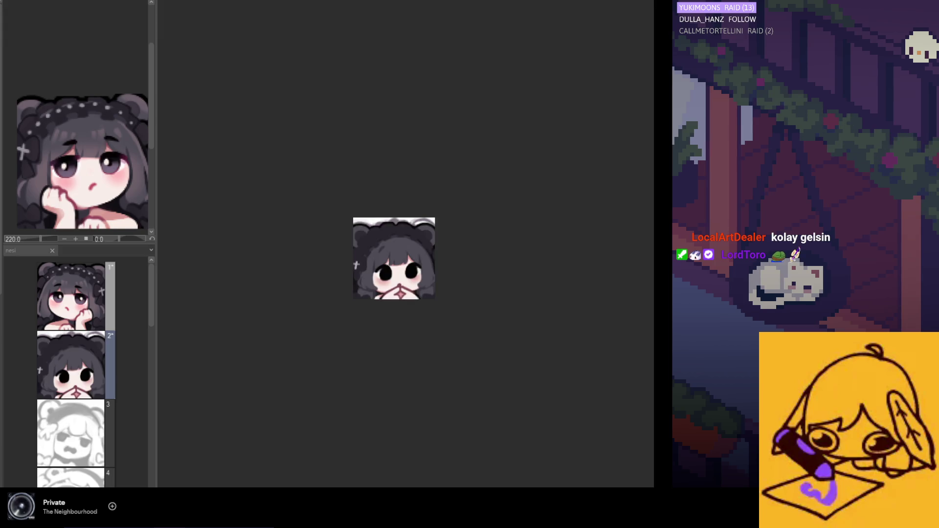
key(ctrl+z)
key(ctrl+y)
key(ctrl+z)
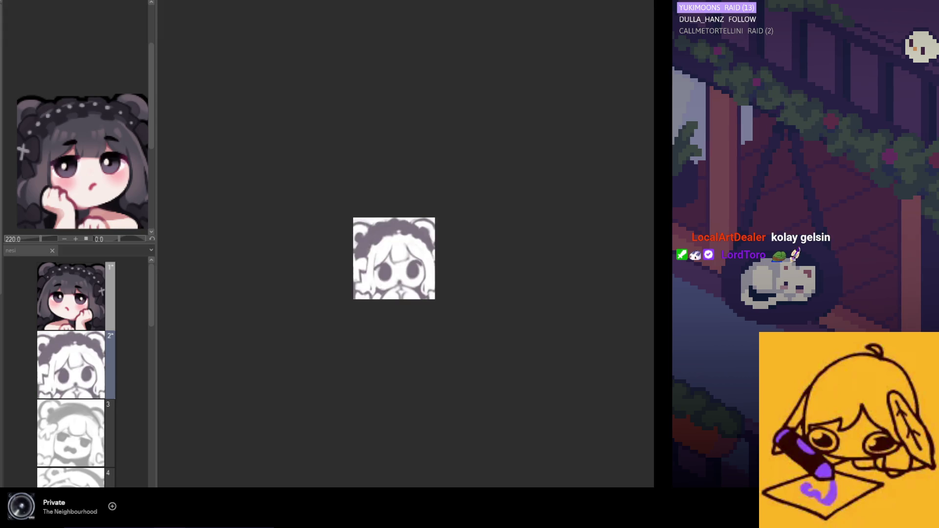
key(ctrl+y)
key(ctrl+z)
key(ctrl+y)
key(ctrl+z)
key(ctrl+y)
key(ctrl+z)
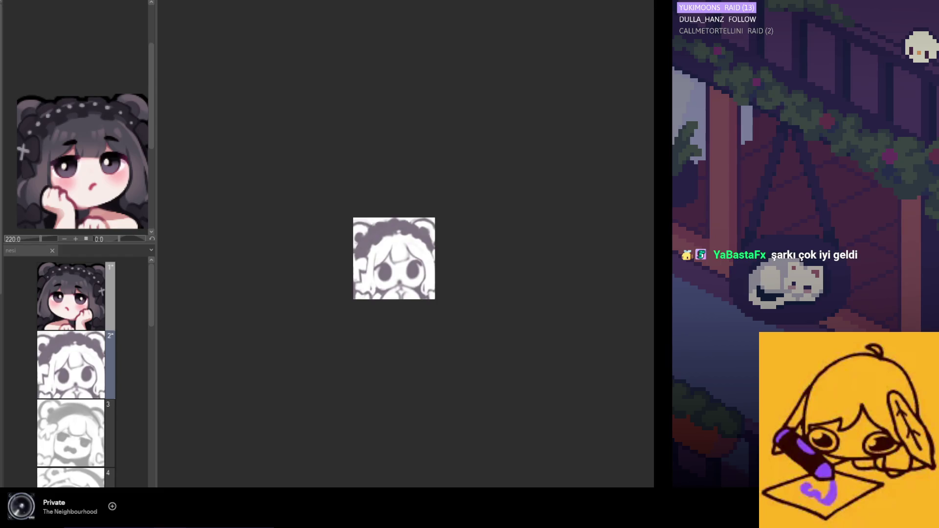
key(ctrl+z)
key(ctrl+z)
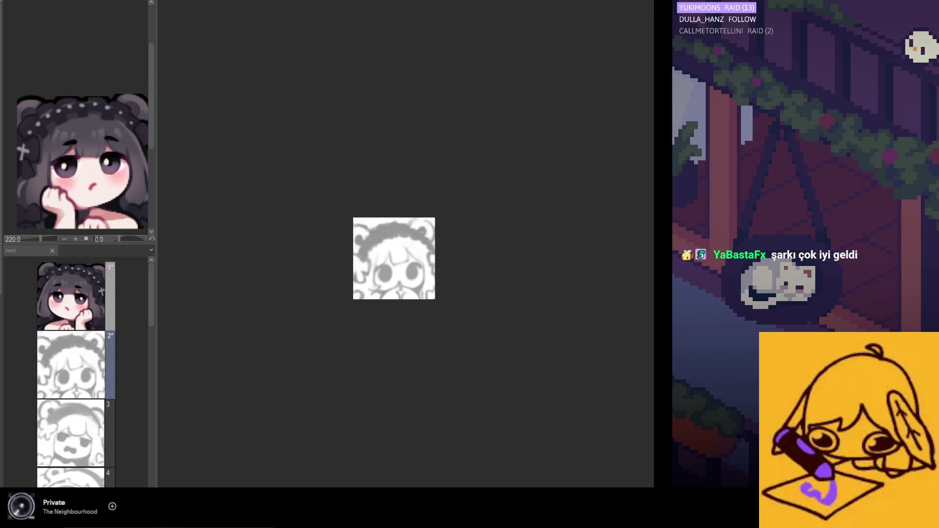
key(ctrl+y)
key(ctrl+y)
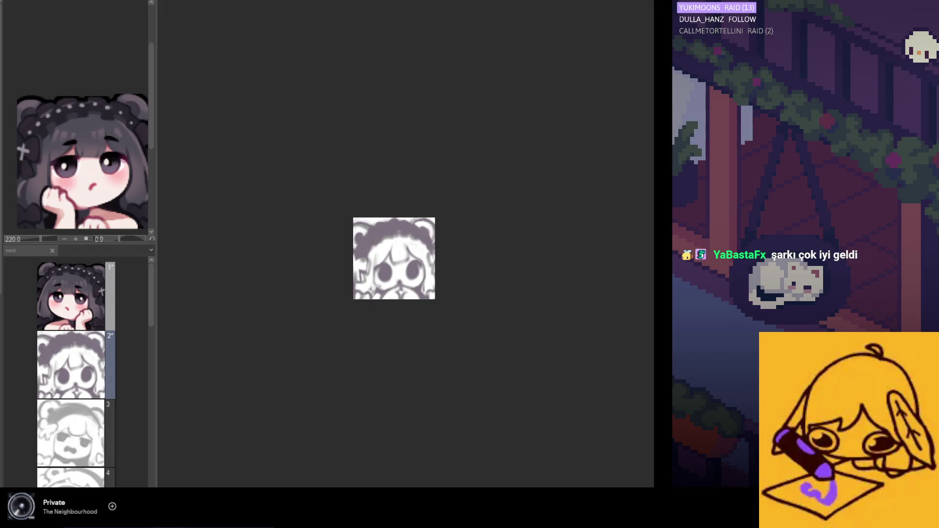
key(ctrl+z)
scroll(292, 208, down, 1)
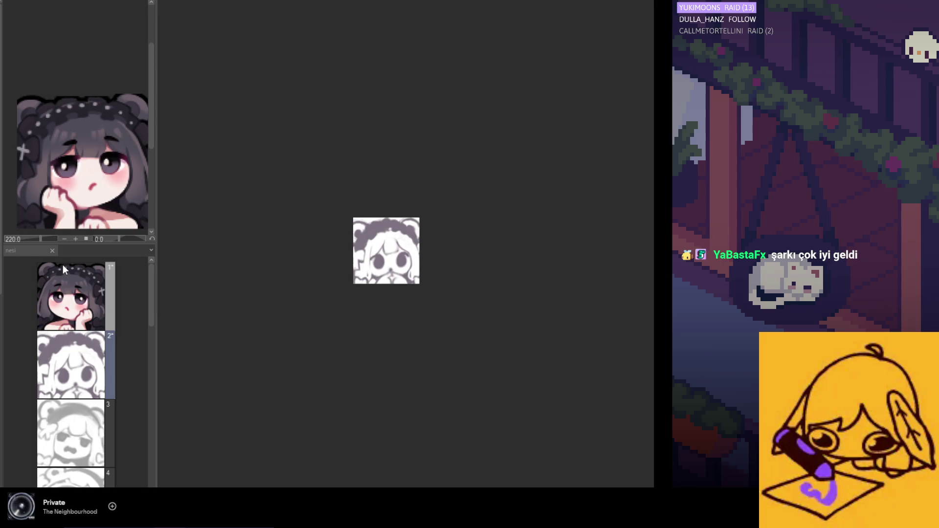
- Free Transform layer 2 to scale the silhouette slightly up and outward, then confirm
key(ctrl+t)
scroll(330, 288, up, 1)
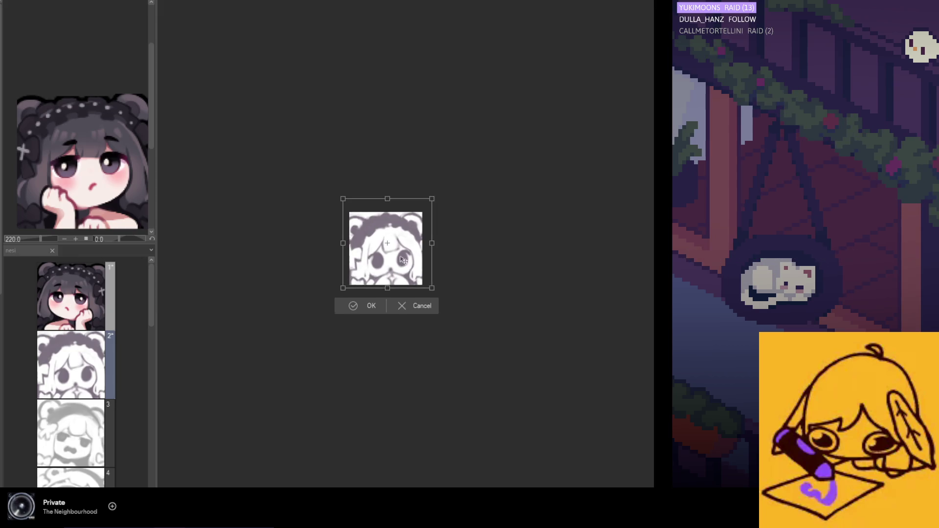
scroll(438, 245, up, 1)
drag(385, 187, 385, 186)
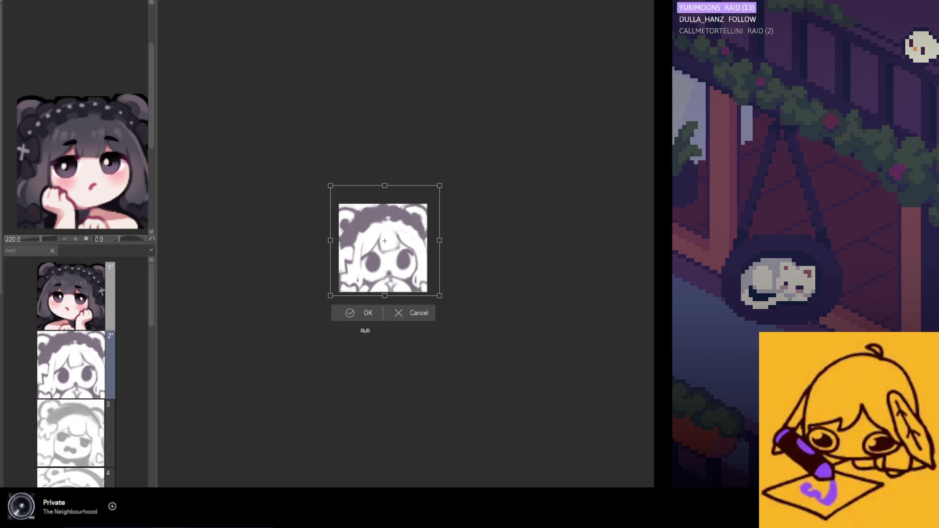
click(363, 313)
scroll(374, 328, down, 2)
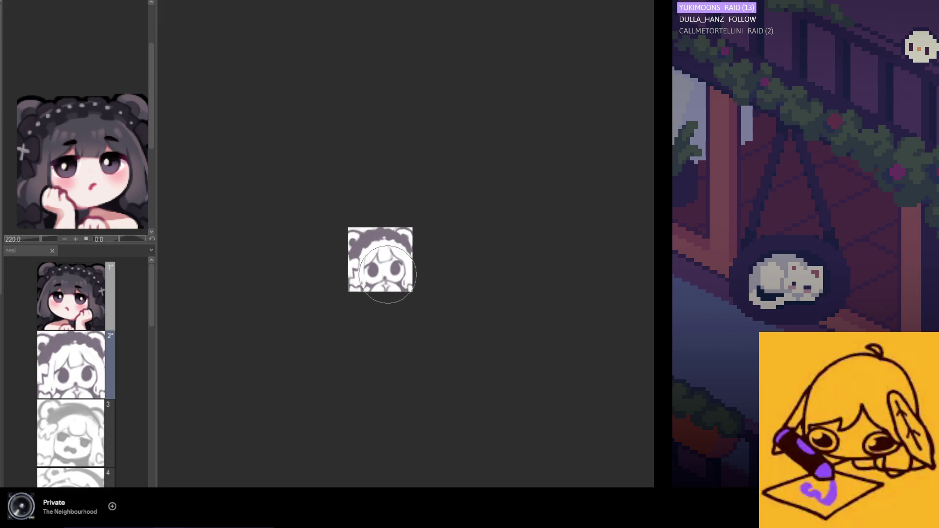
- Paint a stroke over the face and preview the coloured face with undo and redo
drag(384, 284, 390, 290)
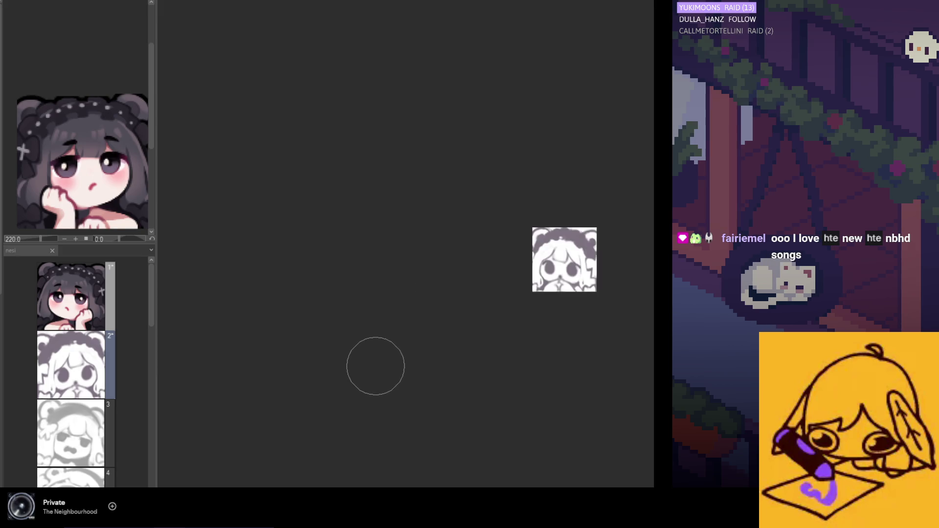
scroll(398, 272, up, 3)
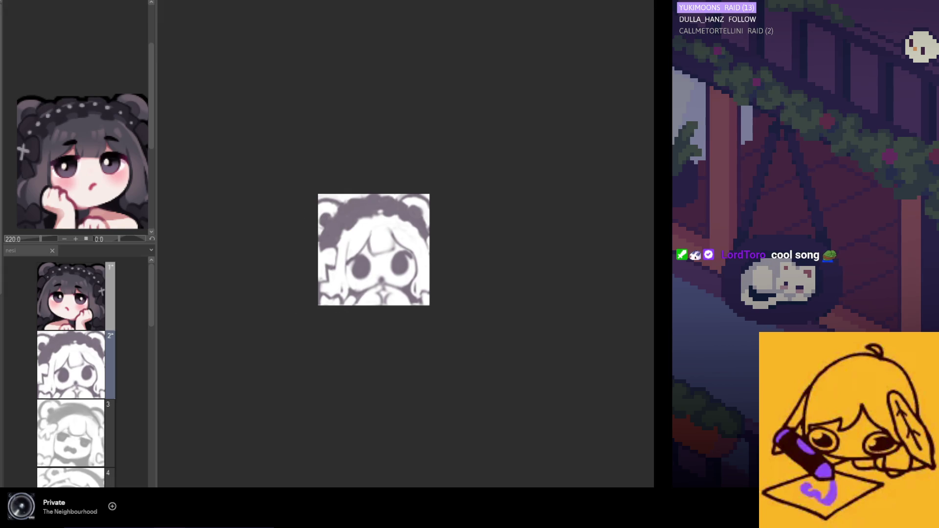
scroll(343, 293, up, 3)
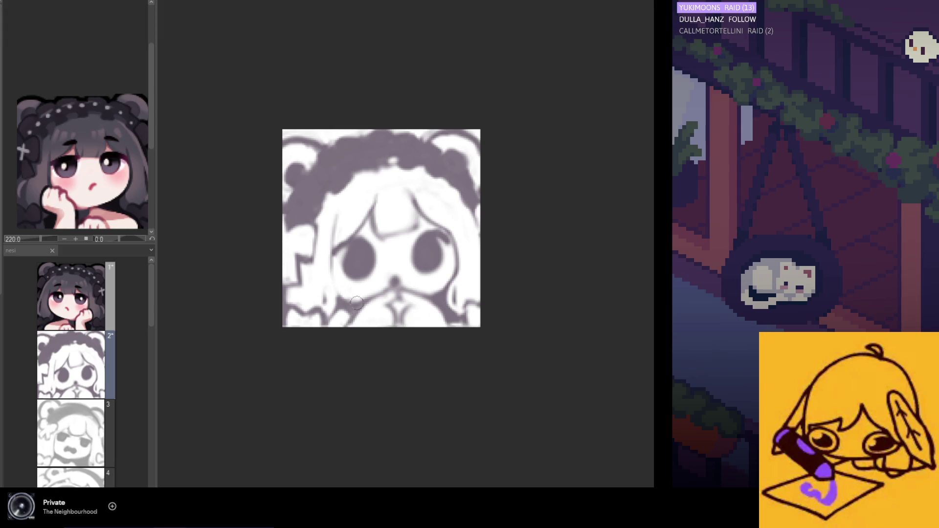
scroll(357, 303, up, 1)
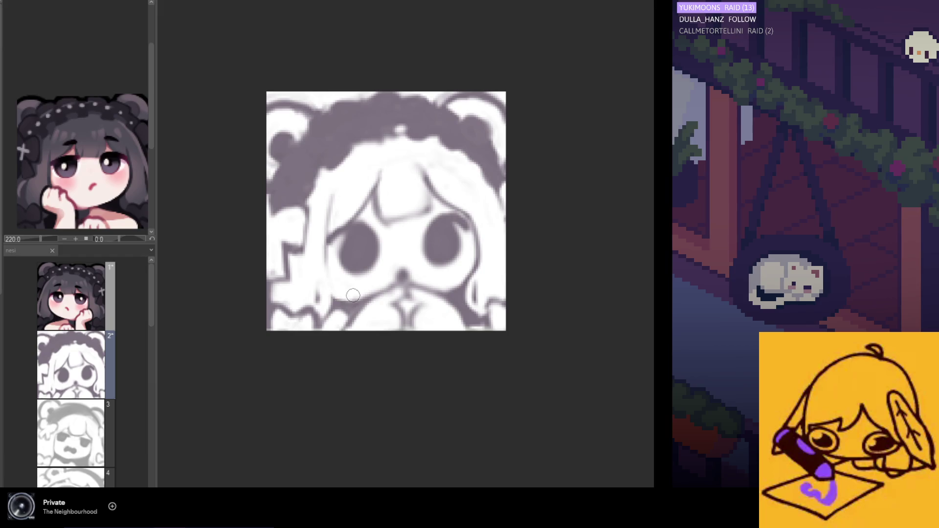
scroll(409, 330, down, 5)
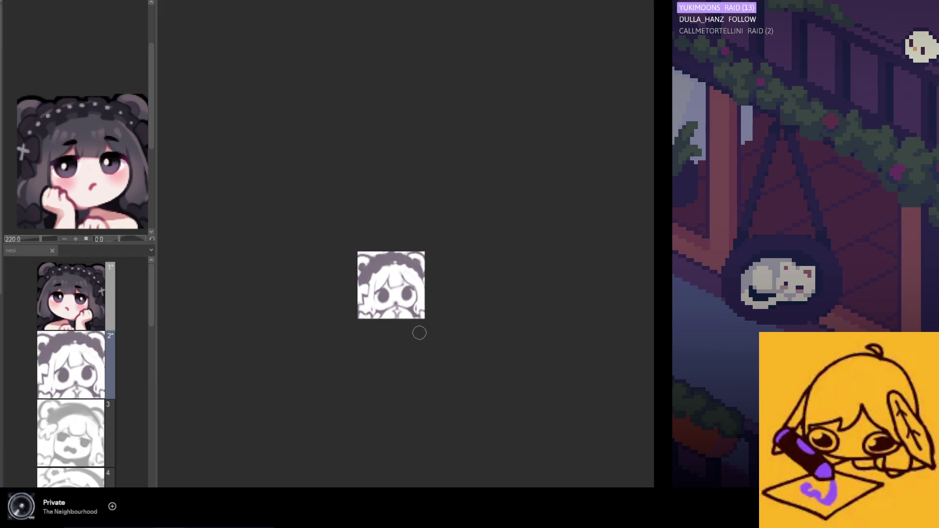
key(ctrl+z)
key(ctrl+y)
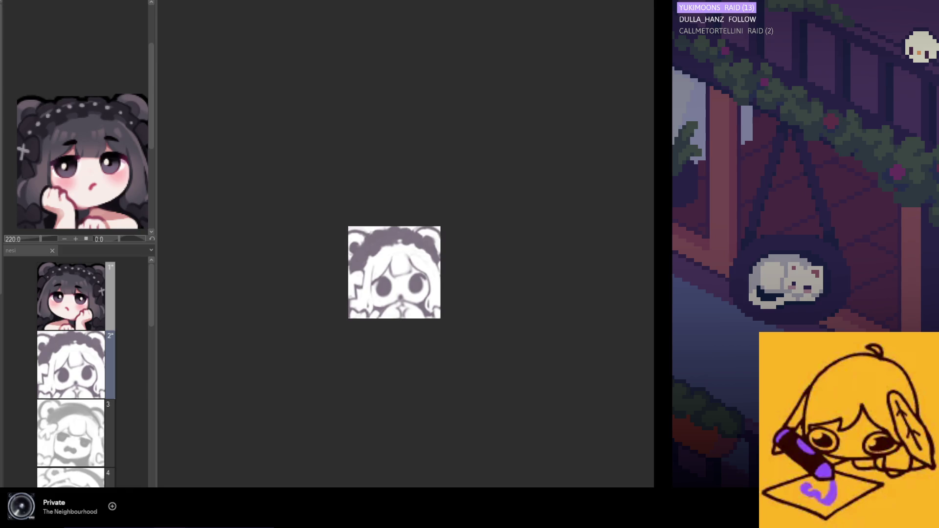
scroll(380, 299, up, 4)
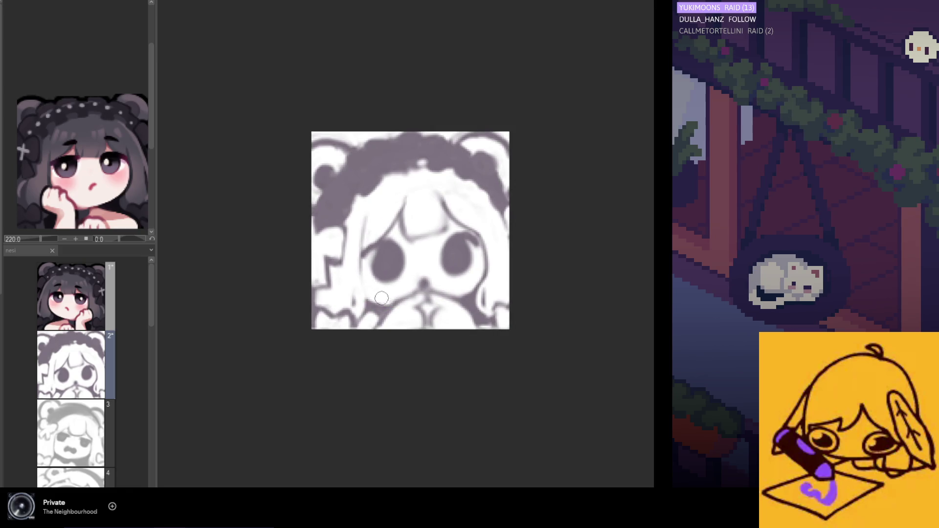
scroll(407, 338, down, 4)
scroll(415, 357, down, 2)
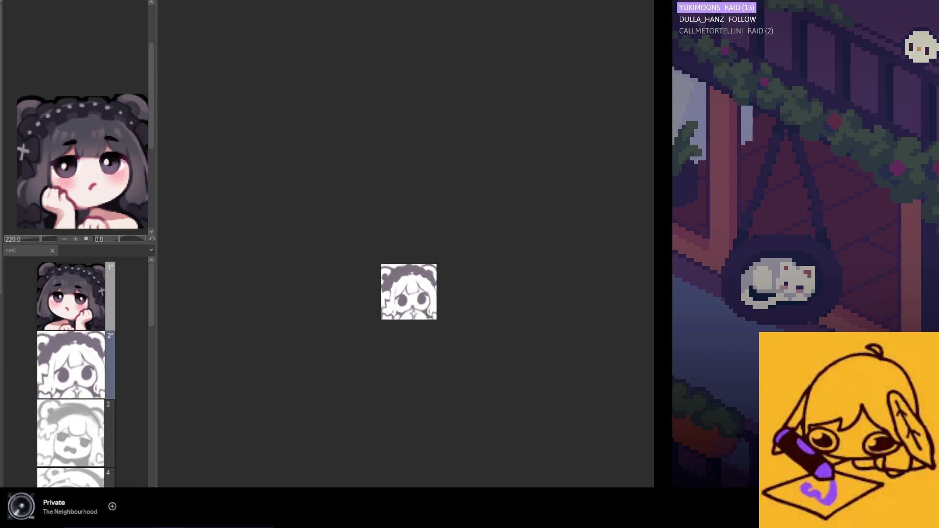
- Compare against the dark-haired coloured drawing, then return to the pale white sketch
key(ctrl+z)
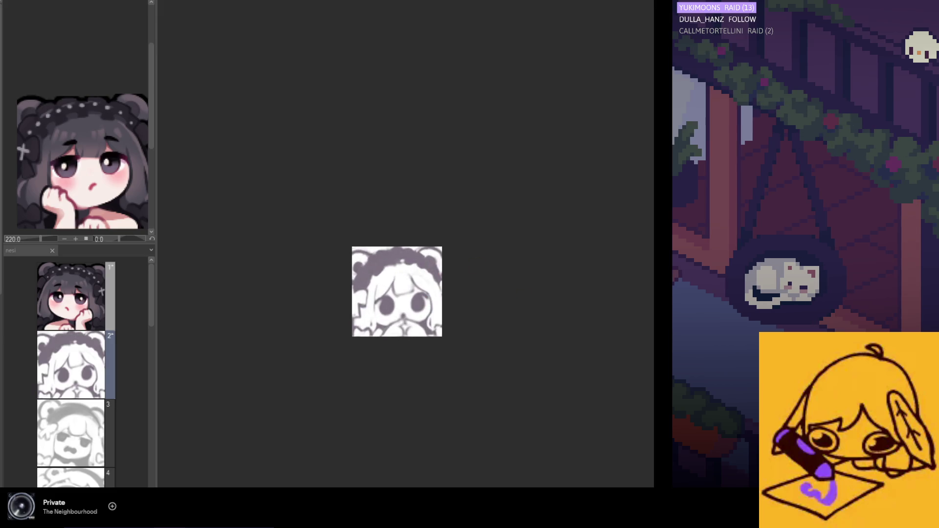
drag(418, 266, 441, 304)
key(ctrl+z)
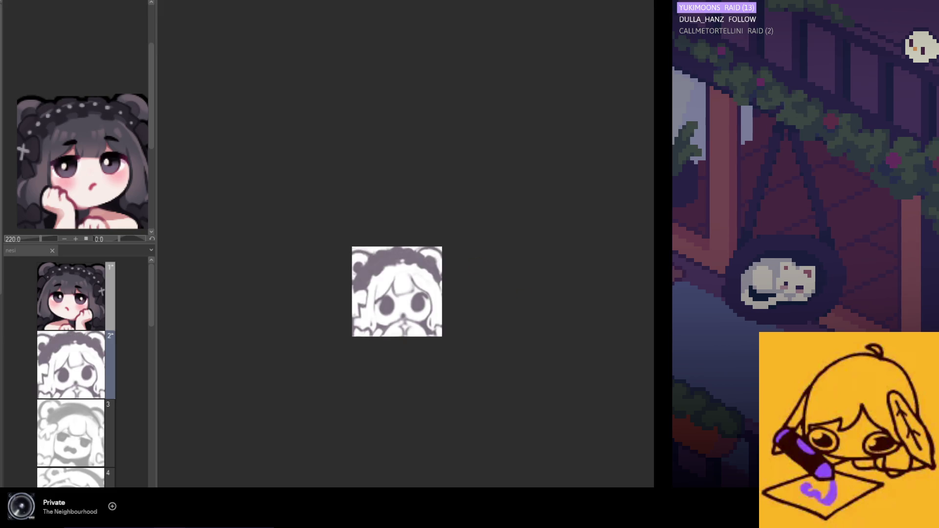
scroll(407, 313, up, 2)
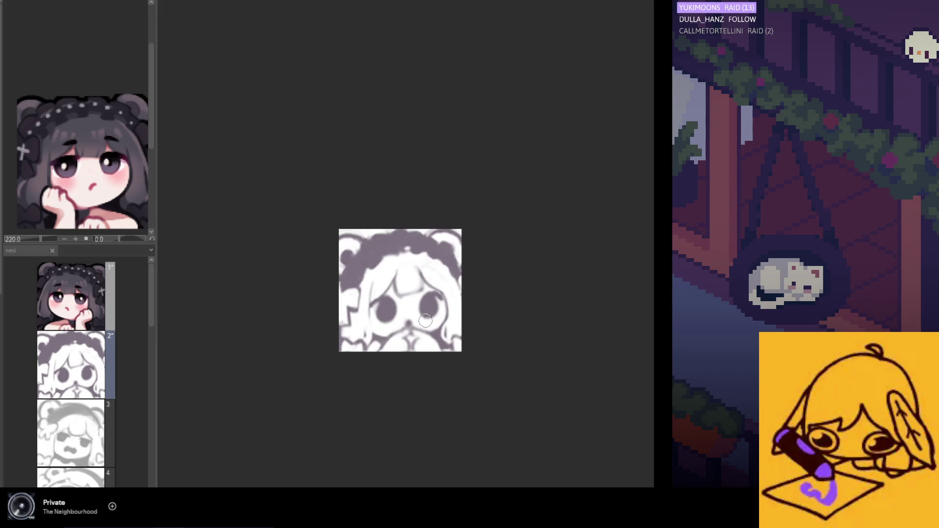
scroll(407, 313, up, 3)
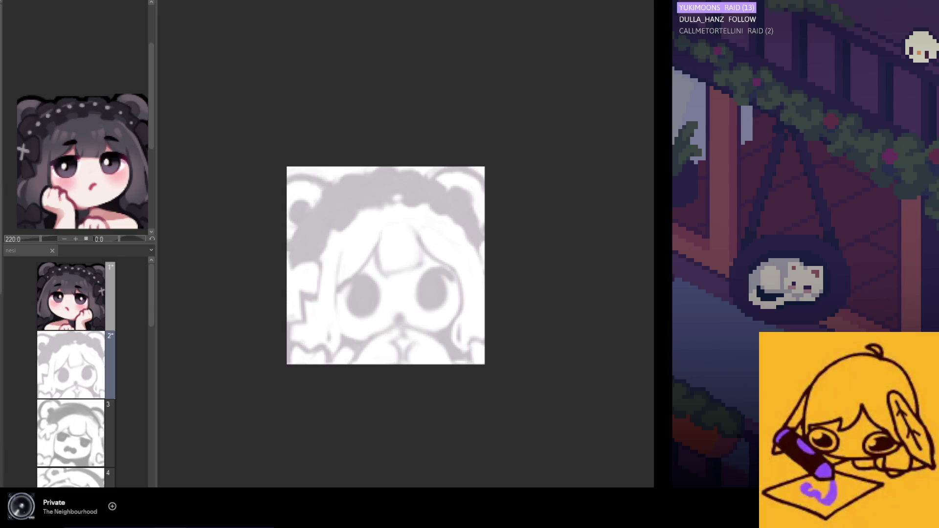
scroll(582, 315, up, 1)
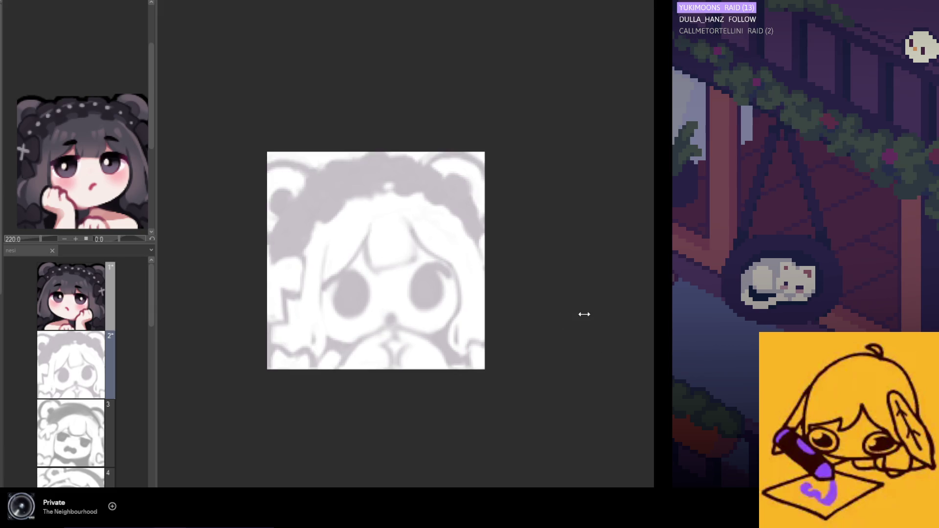
- Draw a curved black lash arching over the left eye, retrying until it sits right
scroll(583, 315, up, 1)
scroll(328, 333, up, 3)
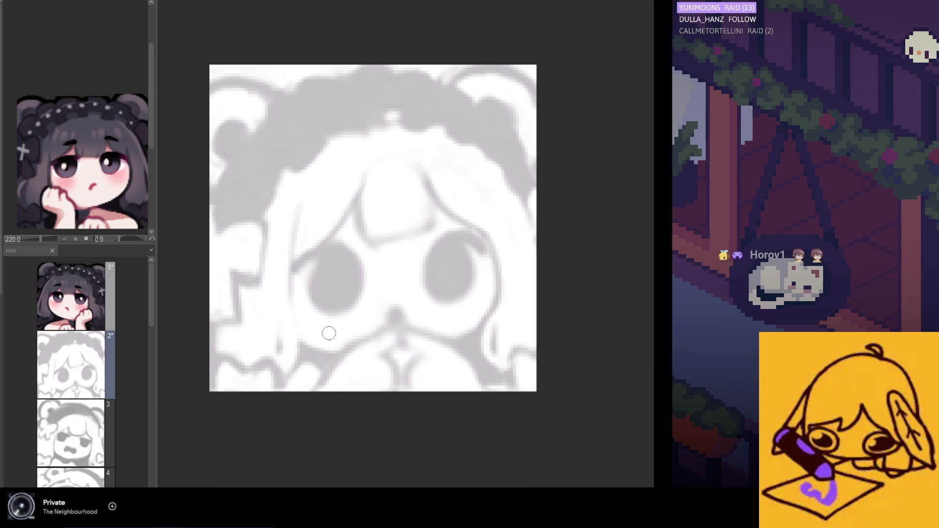
drag(294, 269, 335, 244)
key(ctrl+z)
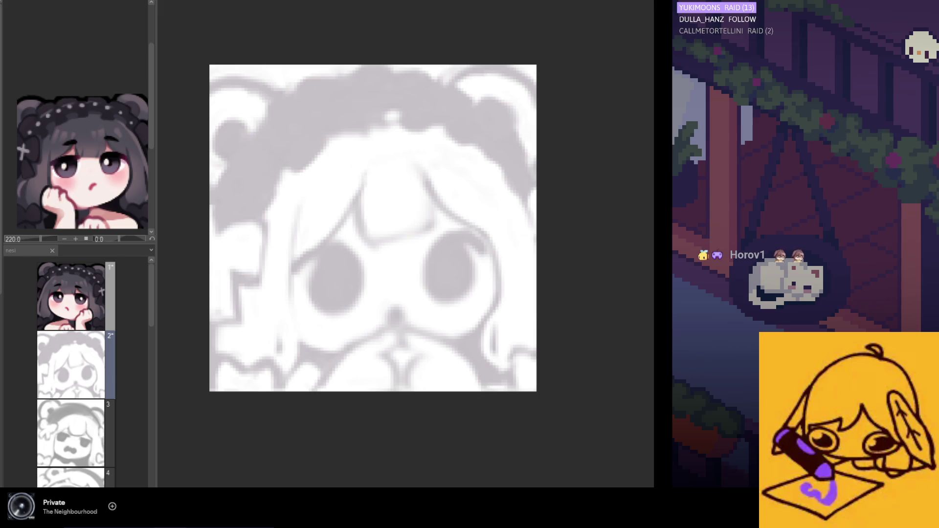
drag(297, 270, 364, 268)
key(ctrl+z)
drag(293, 271, 358, 268)
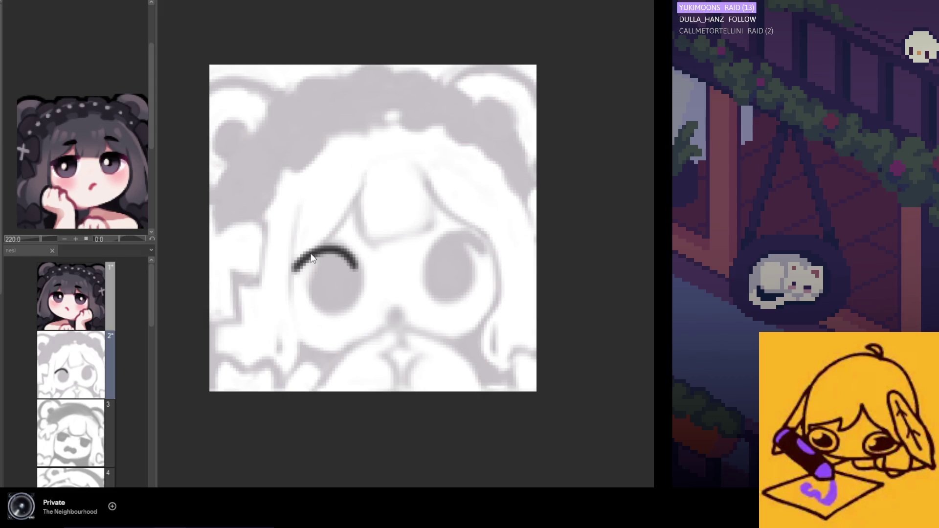
key(ctrl+z)
drag(292, 271, 364, 268)
key(ctrl+z)
drag(298, 270, 361, 267)
key(ctrl+z)
drag(293, 272, 354, 273)
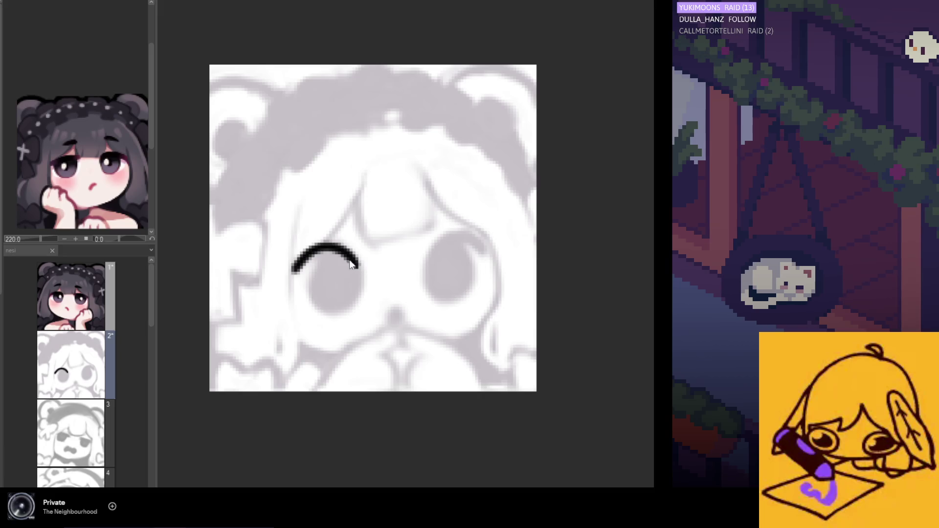
key(ctrl+z)
mouse_move(293, 270)
mouse_down()
mouse_move(322, 249)
mouse_move(362, 267)
mouse_up()
key(ctrl+z)
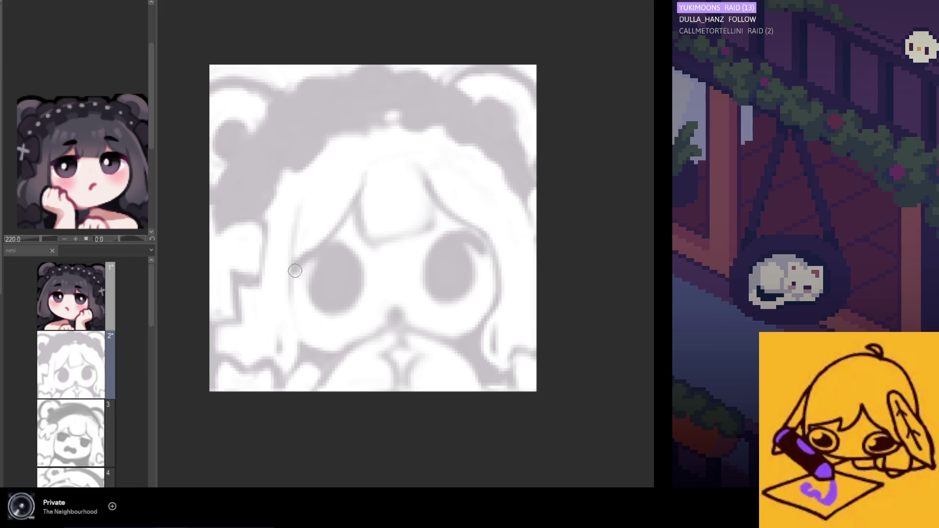
drag(293, 271, 361, 269)
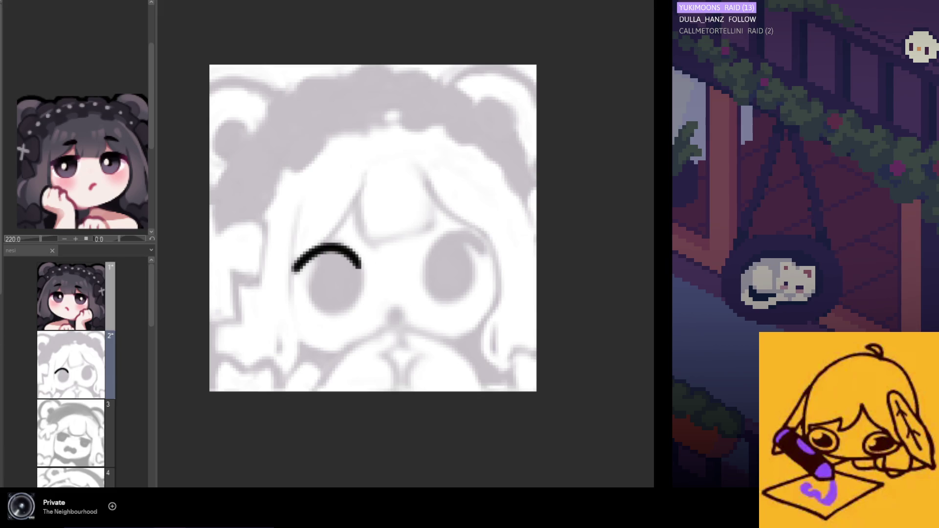
- Paint the left eye as a solid black oval under the lash, redoing the shape
key(ctrl+y)
key(ctrl+z)
key(ctrl+y)
key(ctrl+z)
key(ctrl+y)
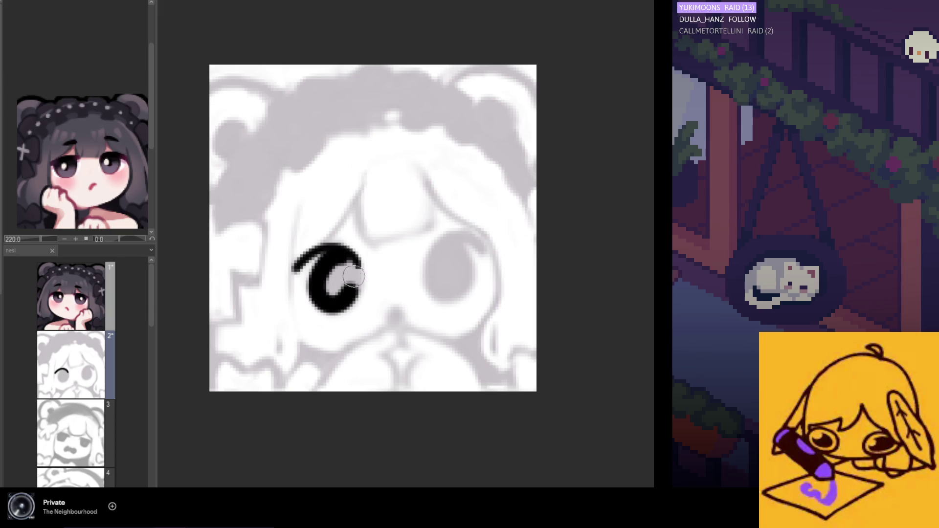
key(ctrl+z)
mouse_move(340, 254)
mouse_down()
mouse_move(332, 274)
mouse_move(354, 276)
mouse_move(337, 299)
mouse_up()
key(ctrl+z)
key(ctrl+z)
mouse_move(343, 252)
mouse_down()
mouse_move(348, 290)
mouse_move(352, 277)
mouse_up()
key(ctrl+z)
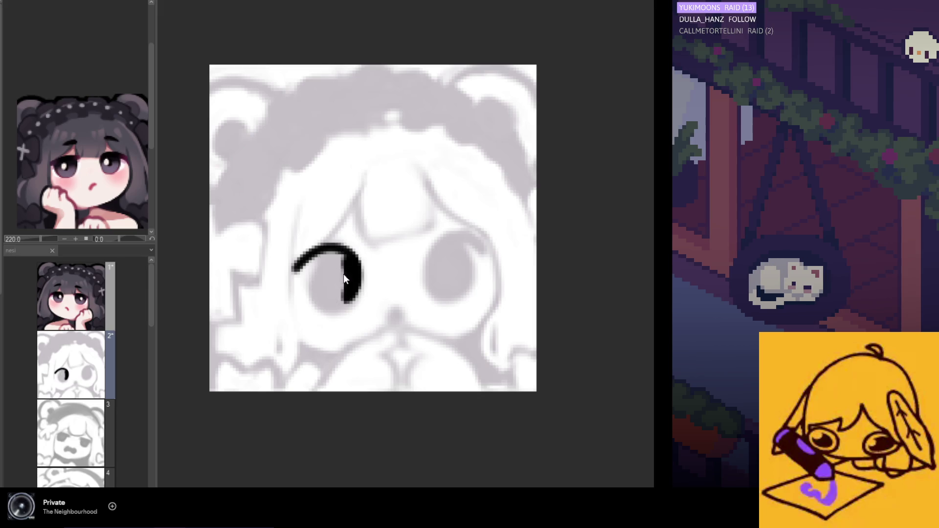
drag(349, 250, 359, 288)
key(ctrl+z)
drag(349, 251, 348, 274)
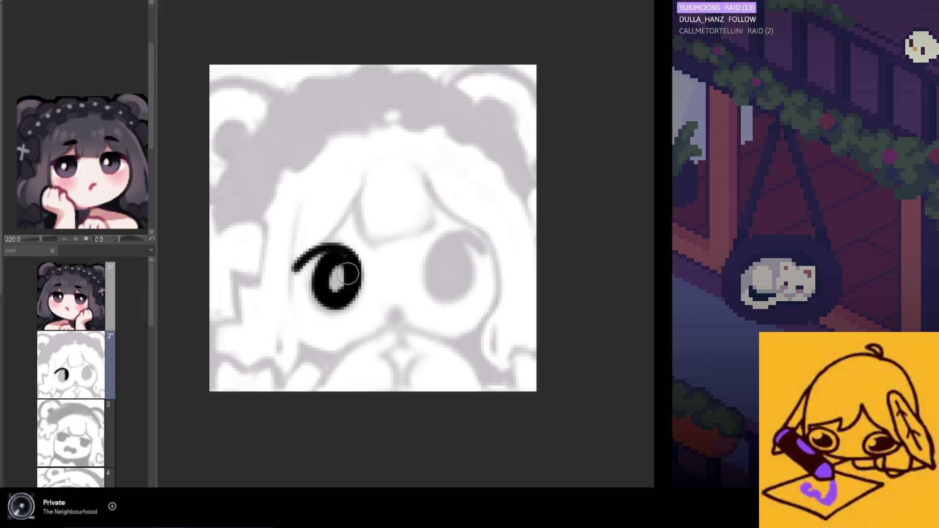
key(ctrl+z)
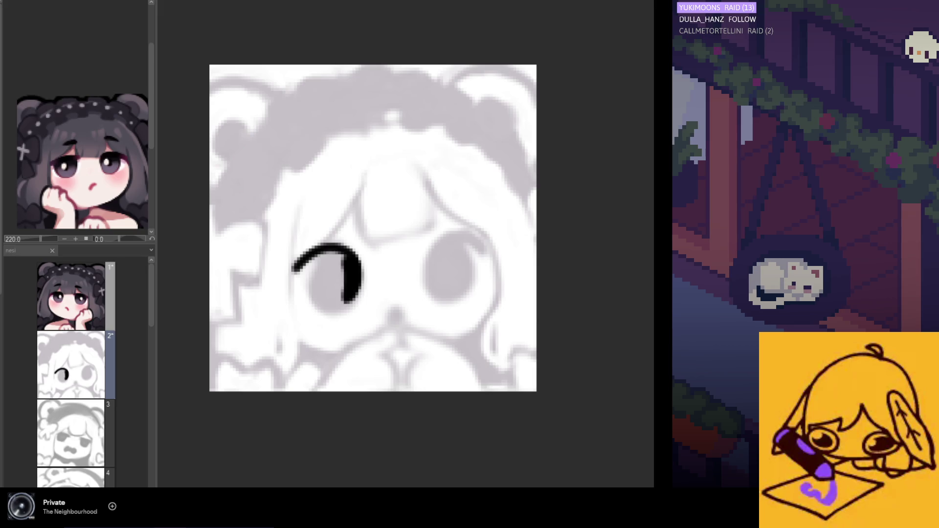
drag(348, 251, 342, 278)
key(ctrl+z)
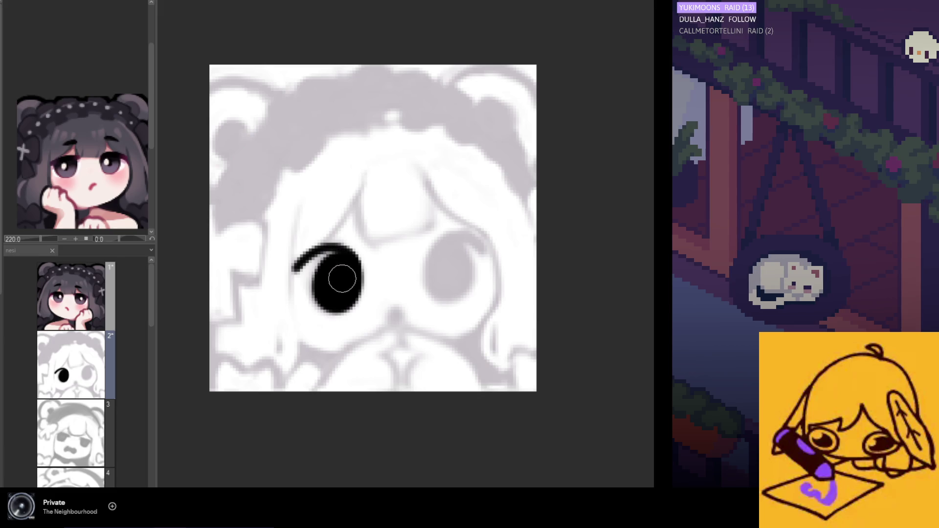
key(ctrl+z)
drag(337, 259, 342, 295)
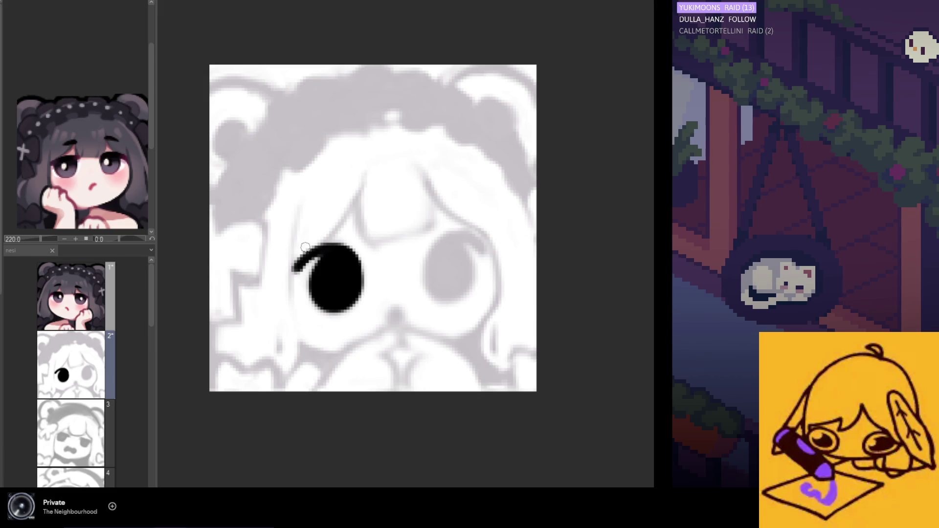
- Keep the eye solid without a highlight, extend the lash over it, and fill the right eye
drag(337, 256, 318, 286)
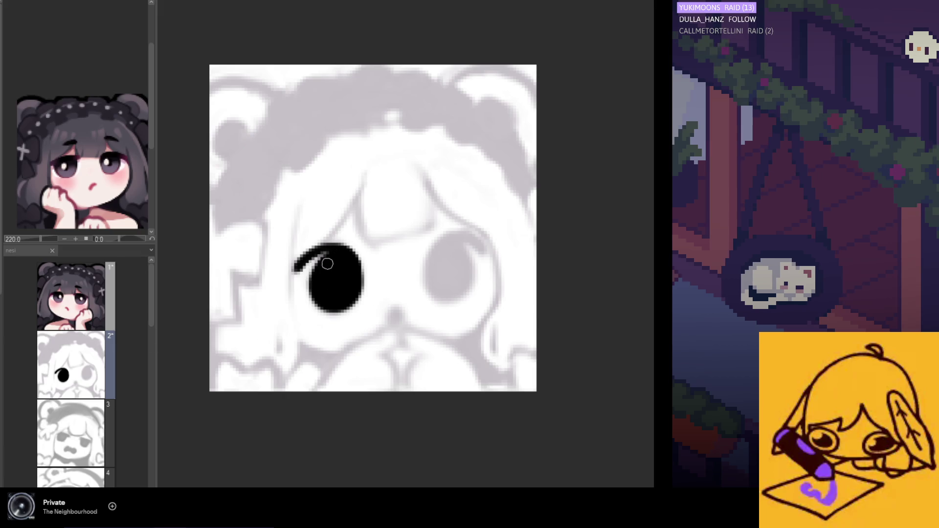
key(ctrl+z)
drag(318, 253, 344, 245)
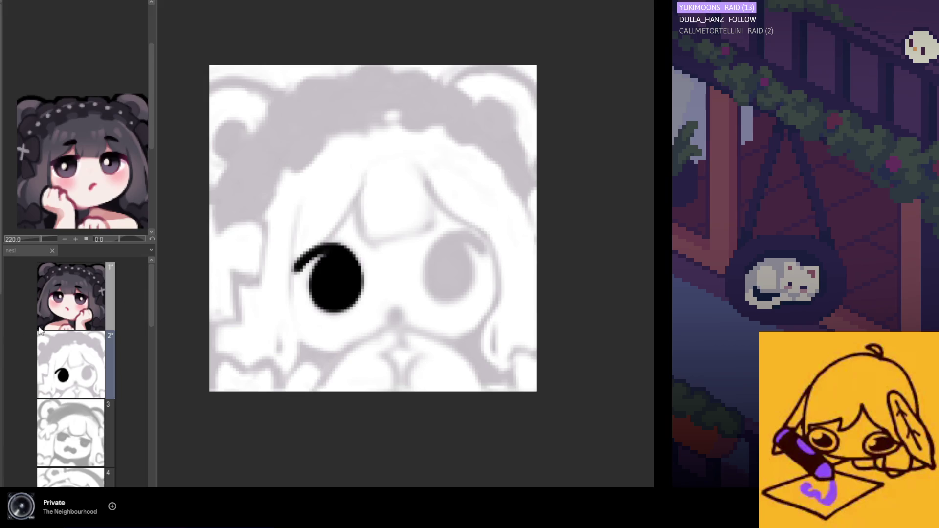
mouse_move(450, 245)
mouse_down()
mouse_move(438, 275)
mouse_move(451, 251)
mouse_up()
- Remove a stray right-eye stroke, add a matching lash arc, and fit the canvas to the window
key(ctrl+z)
key(ctrl+z)
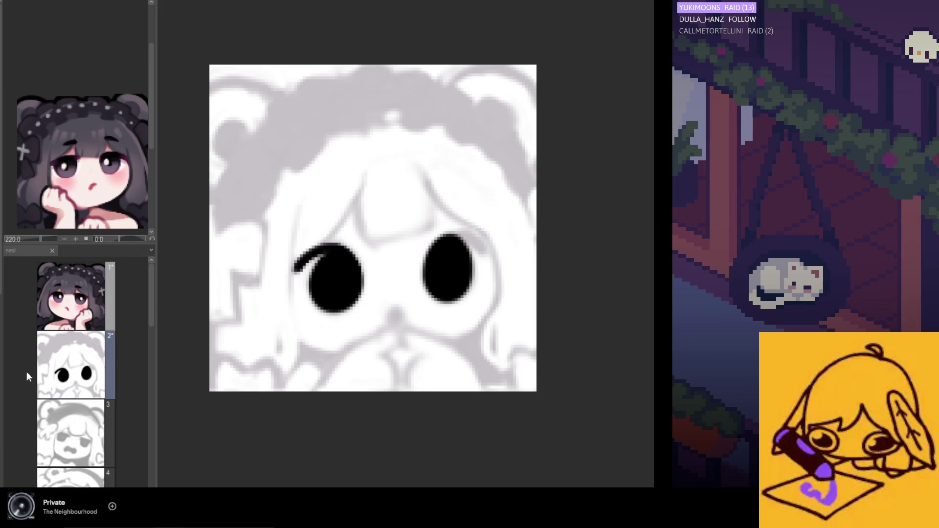
key(m)
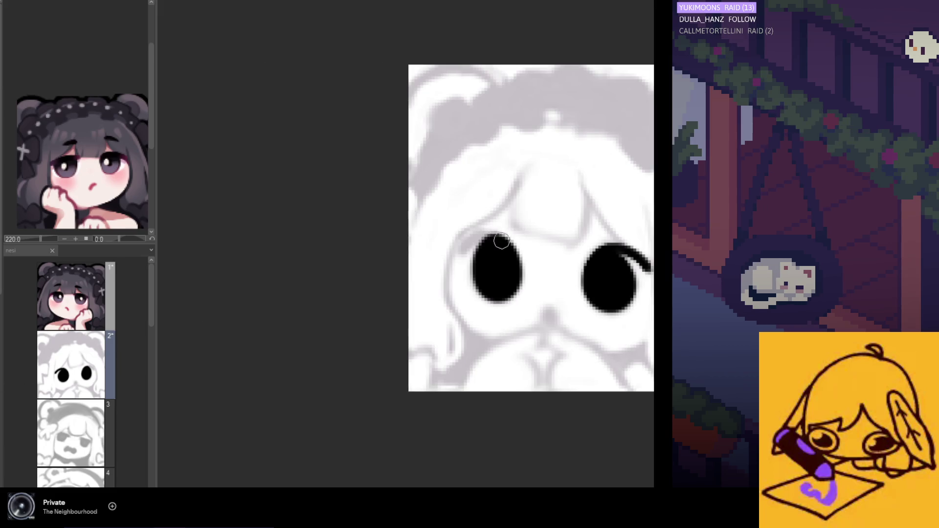
mouse_move(499, 233)
mouse_down()
mouse_move(465, 247)
mouse_move(470, 255)
mouse_up()
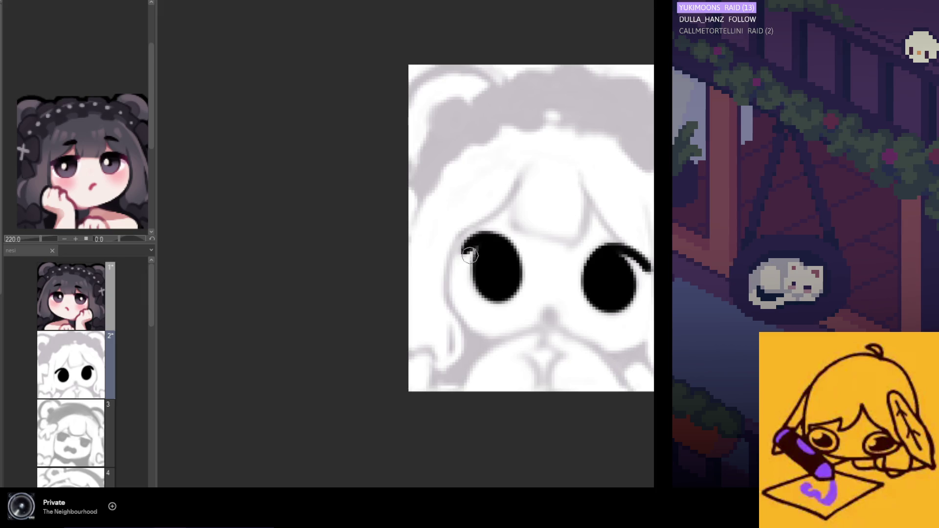
key(ctrl+0)
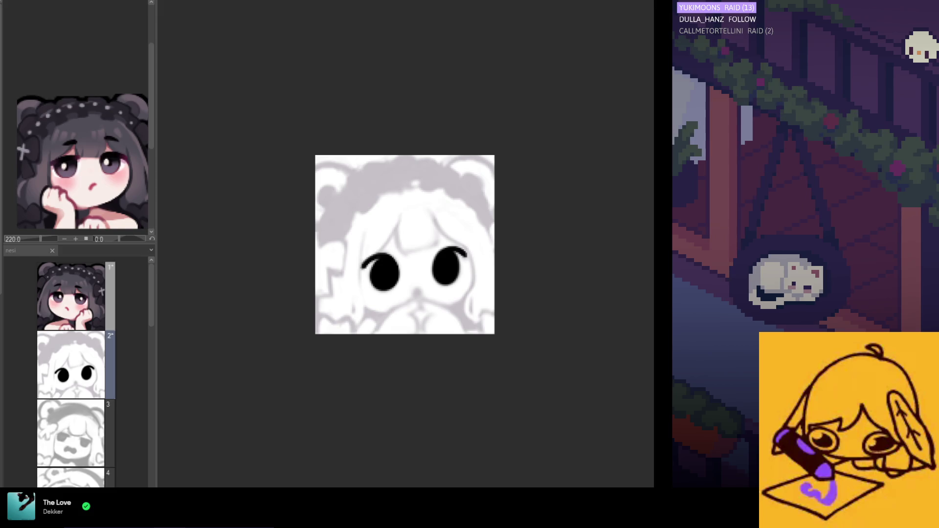
scroll(408, 263, up, 3)
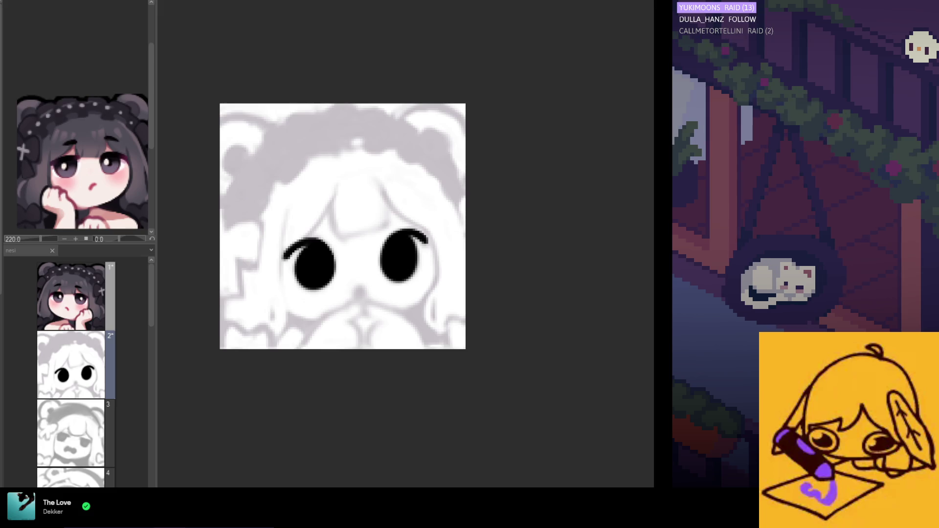
scroll(192, 282, left, 5)
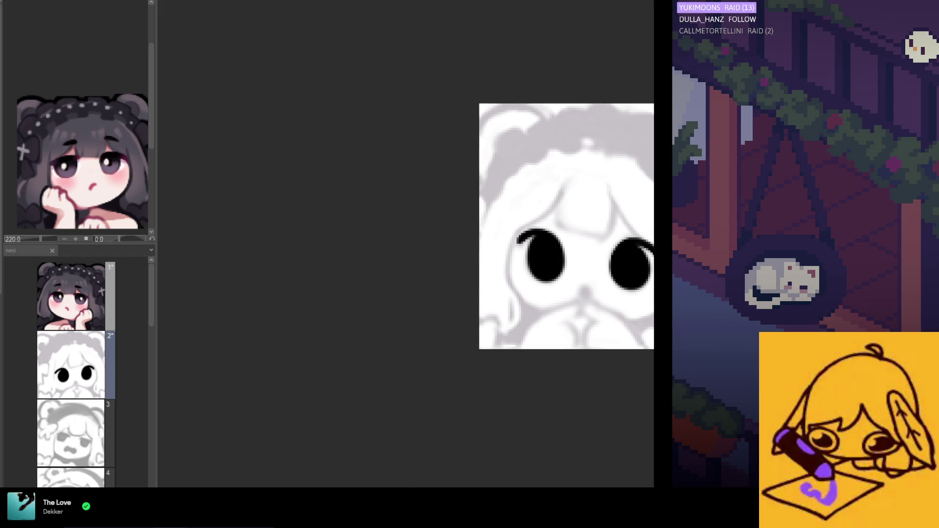
scroll(308, 348, right, 6)
scroll(200, 281, up, 1)
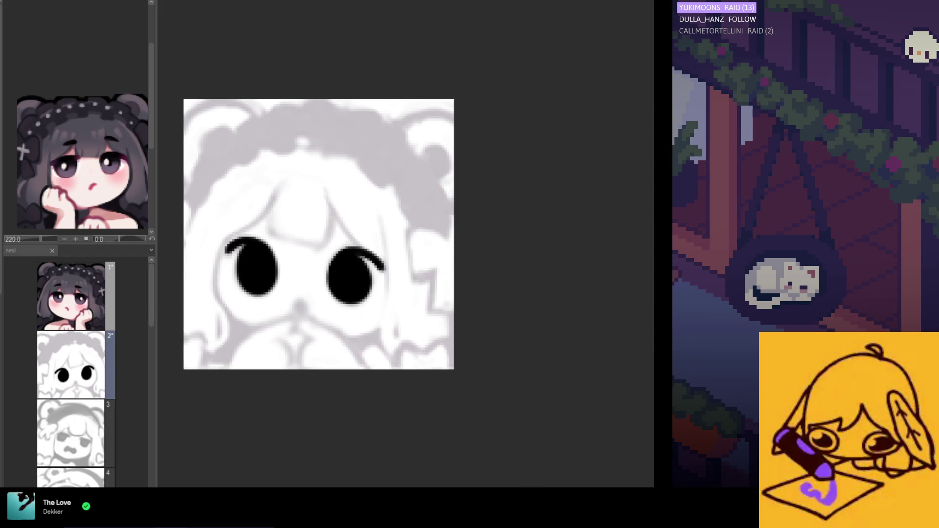
key(ctrl+z)
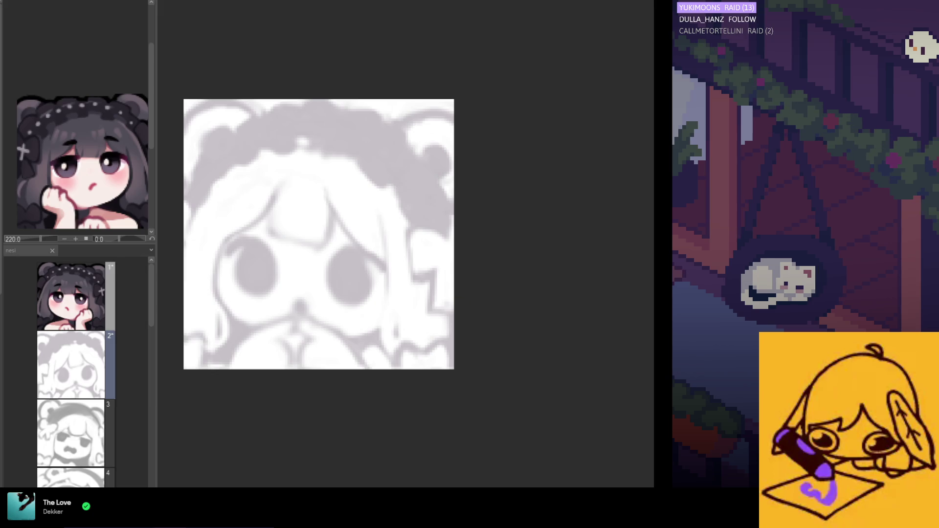
key(ctrl+y)
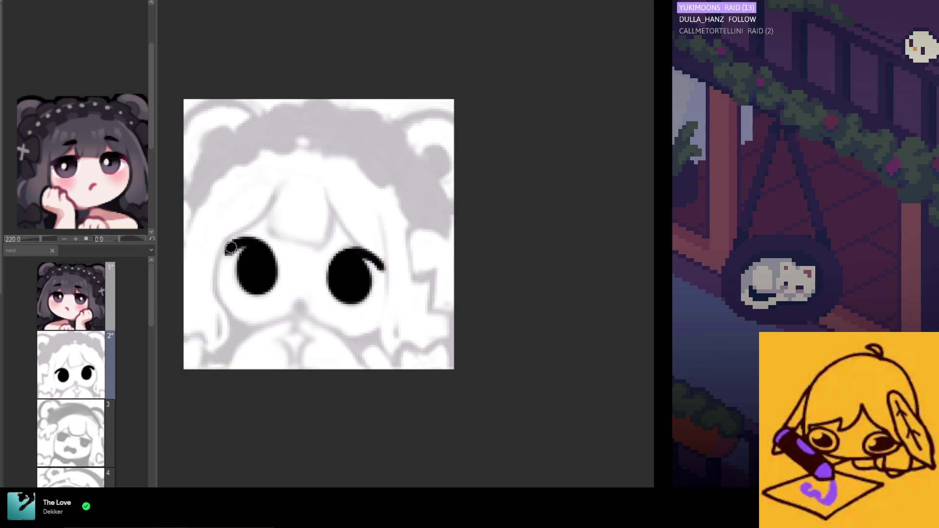
drag(228, 251, 232, 258)
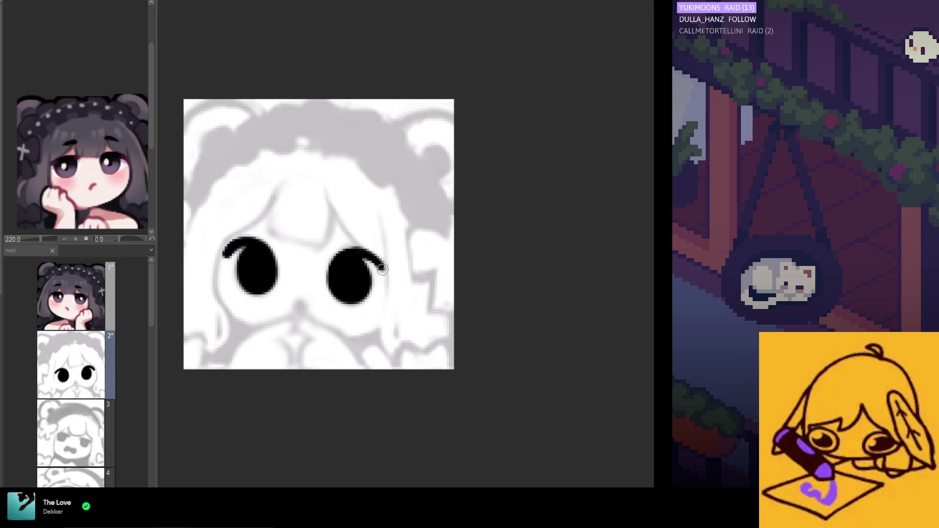
- Thicken the right lash tip, then zoom in and dab a small nose below the eyes
drag(381, 267, 385, 270)
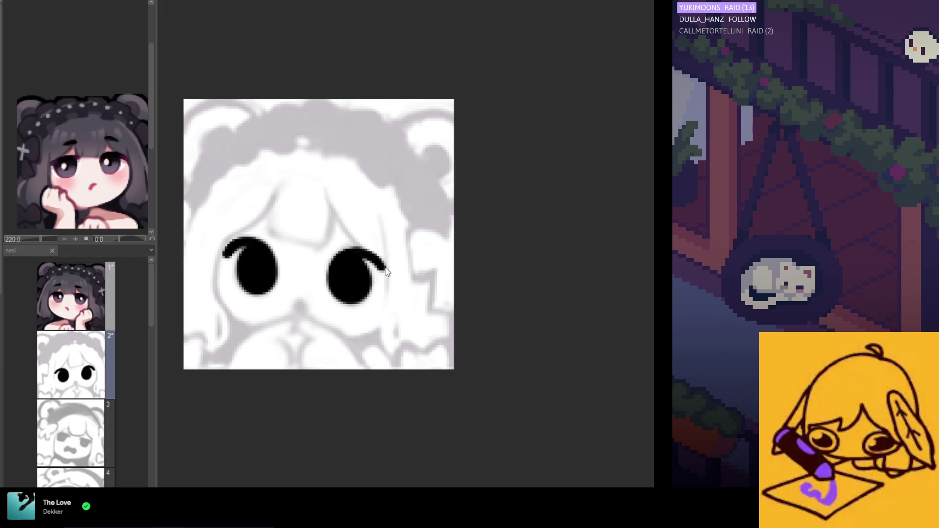
drag(373, 184, 424, 357)
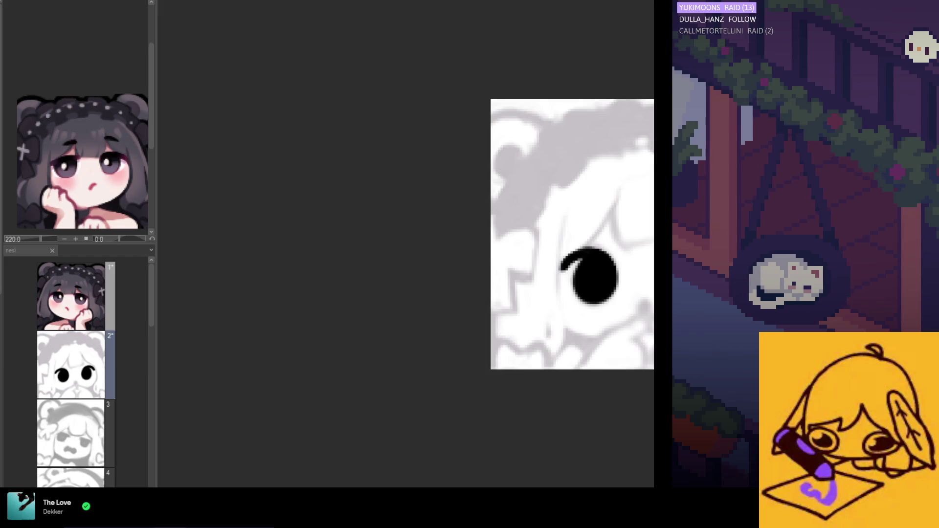
scroll(440, 283, up, 2)
scroll(417, 254, up, 1)
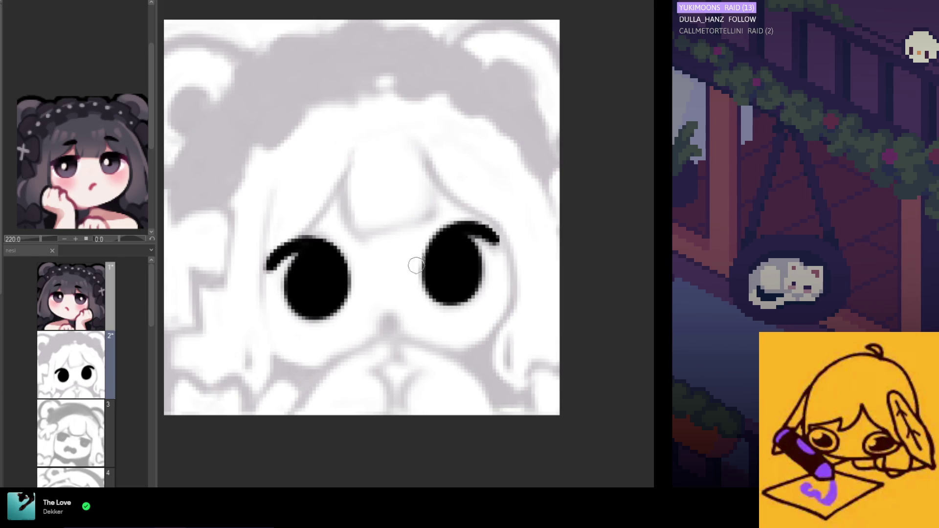
scroll(428, 234, down, 3)
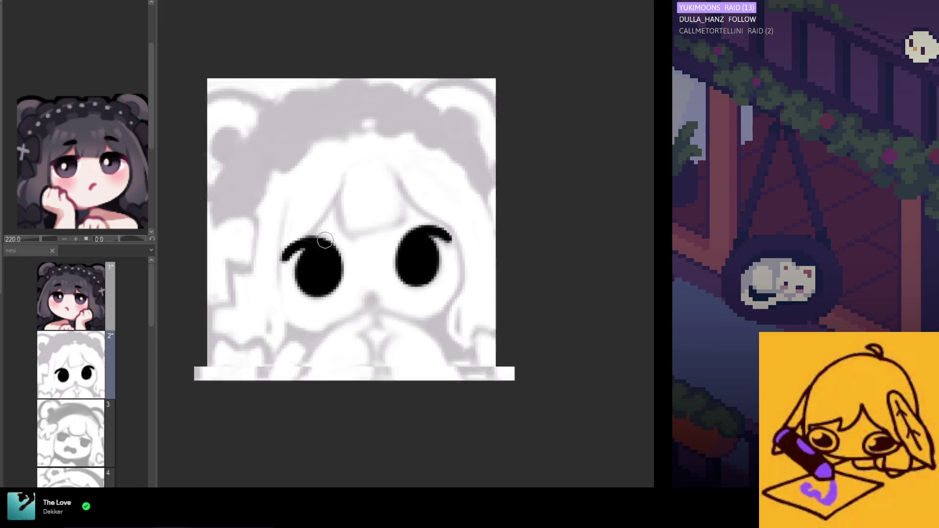
scroll(337, 250, up, 1)
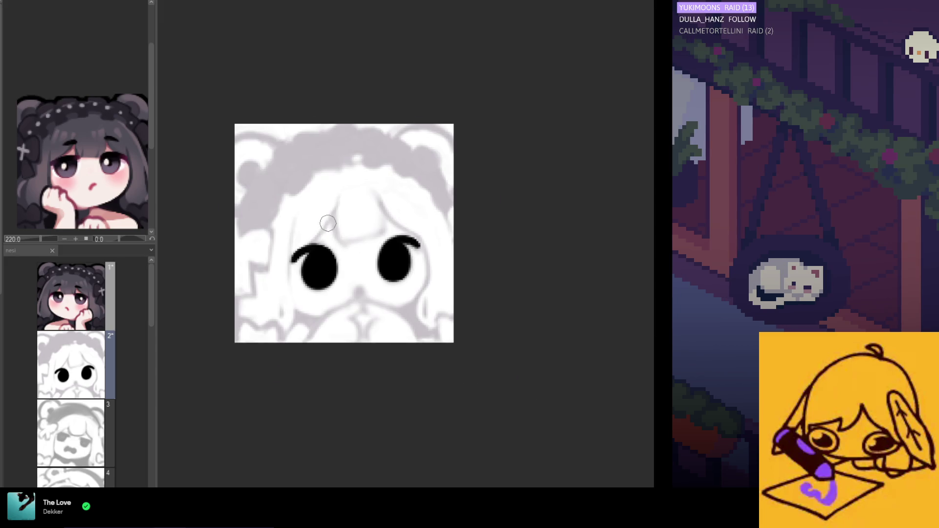
scroll(334, 243, up, 1)
scroll(333, 234, up, 1)
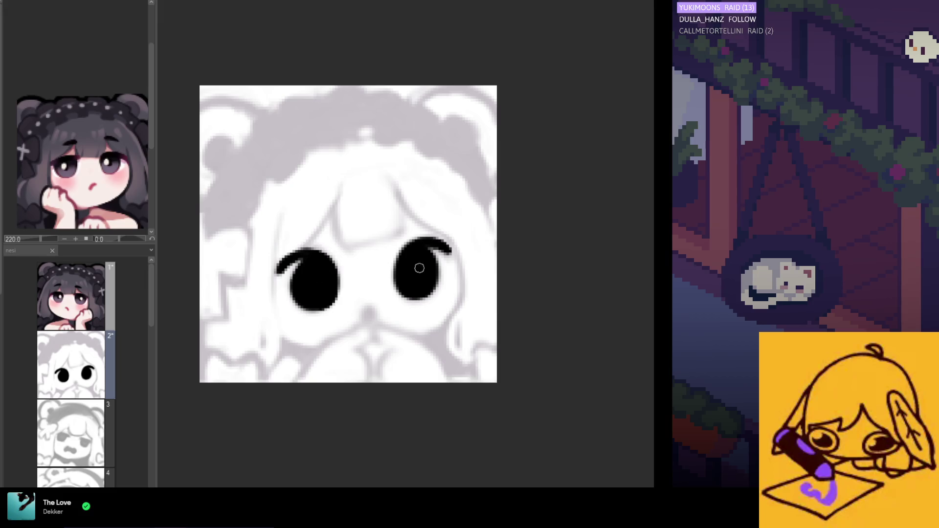
drag(366, 320, 368, 318)
- Remove the too-dark nose mark and ink the left mouth stroke down to the bottom-left edge
key(ctrl+z)
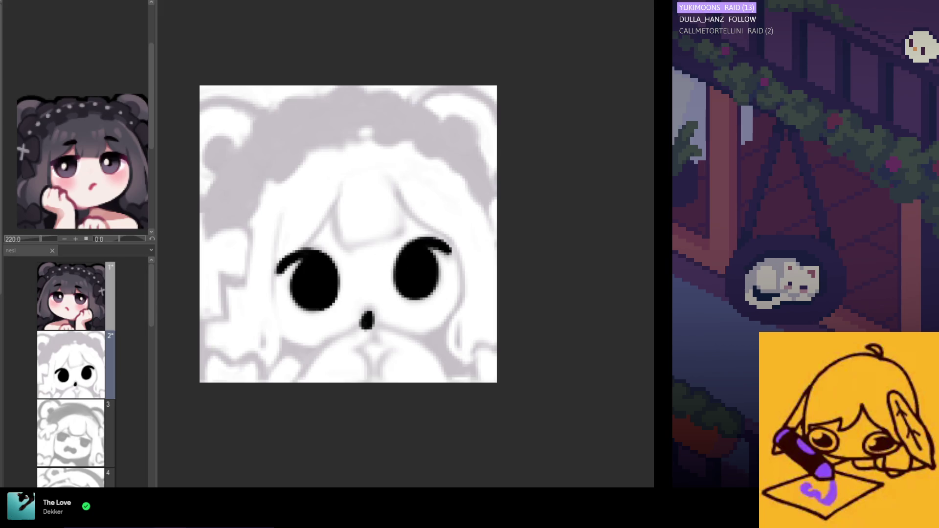
drag(281, 339, 327, 351)
mouse_move(275, 365)
mouse_down()
mouse_move(288, 354)
mouse_move(310, 365)
mouse_move(330, 348)
mouse_move(323, 395)
mouse_move(331, 348)
mouse_move(290, 365)
mouse_up()
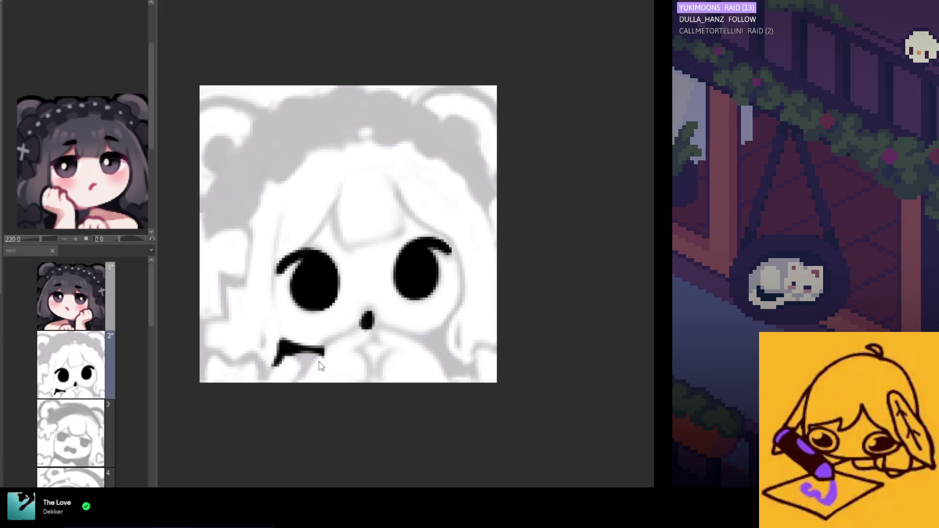
drag(295, 343, 262, 383)
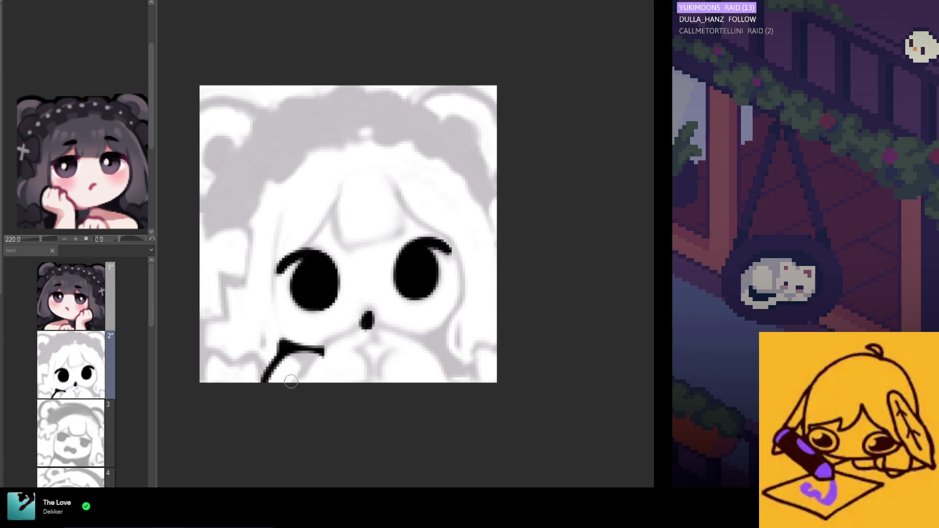
- Draw a bold right mouth stroke curving upward and flip the view to check it
drag(371, 348, 443, 330)
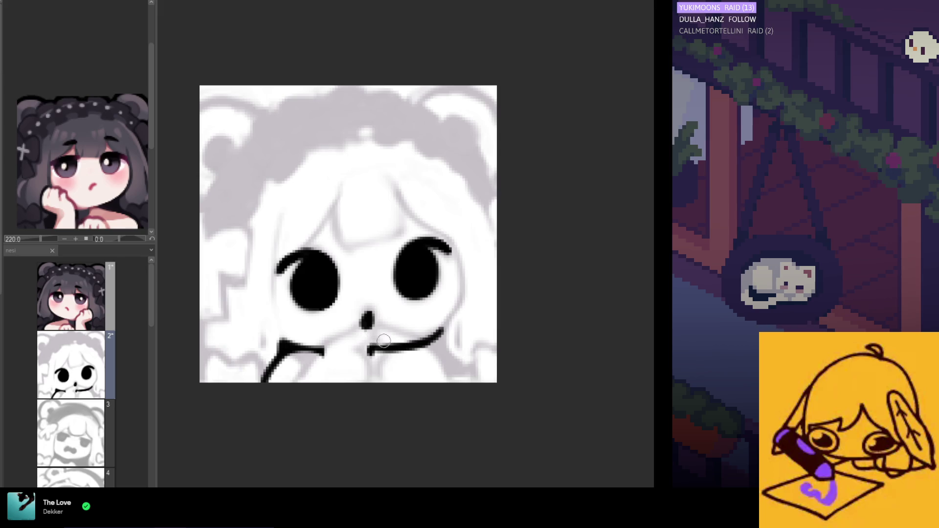
mouse_move(372, 351)
mouse_down()
mouse_move(440, 336)
mouse_move(385, 347)
mouse_up()
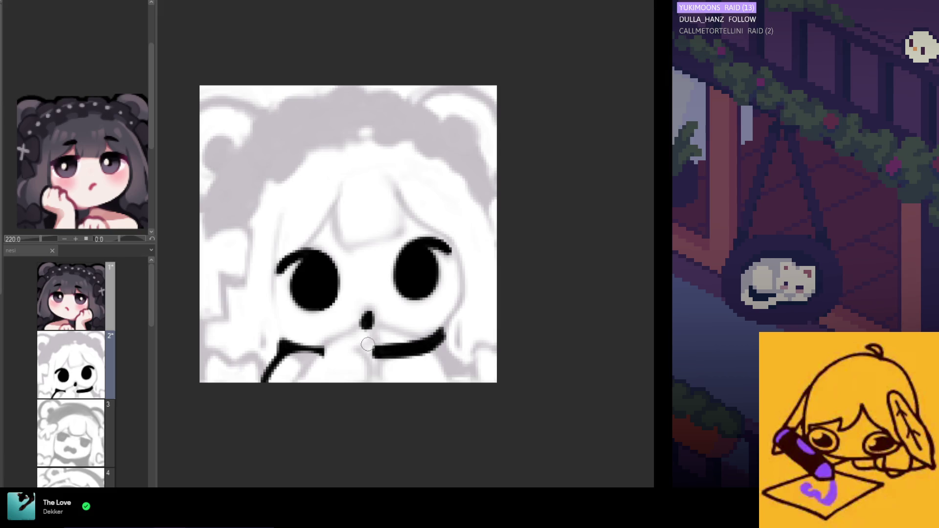
key(h)
key(h)
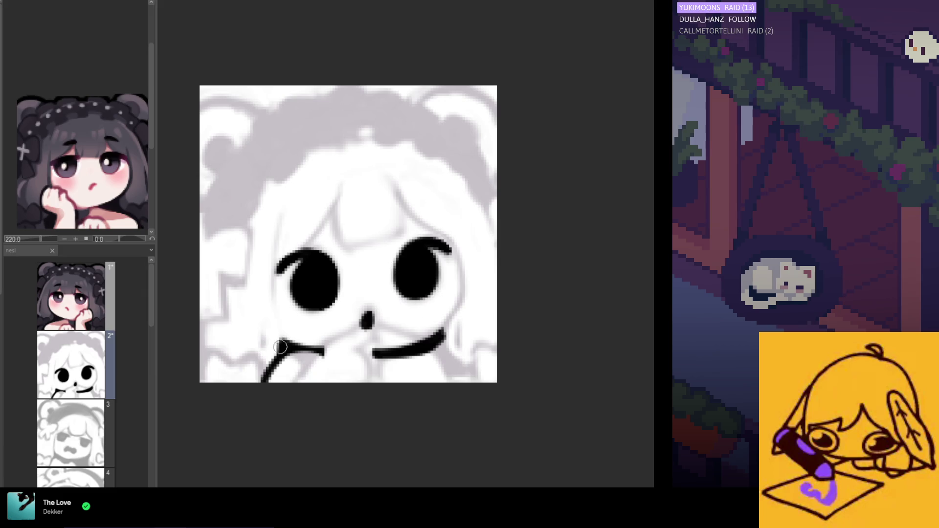
- Thicken the left mouth stroke and try extending it toward the nose, undoing the overlong extension
drag(280, 345, 267, 367)
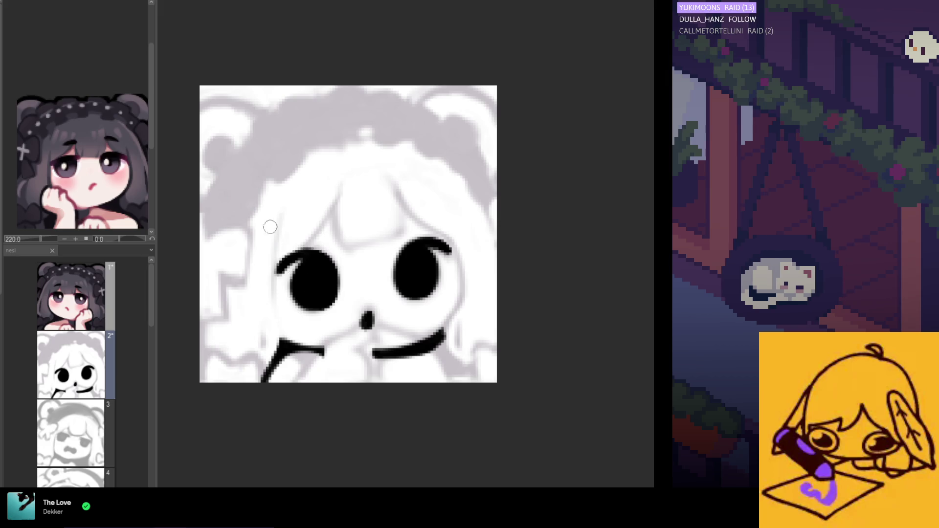
scroll(274, 299, down, 2)
scroll(329, 246, up, 2)
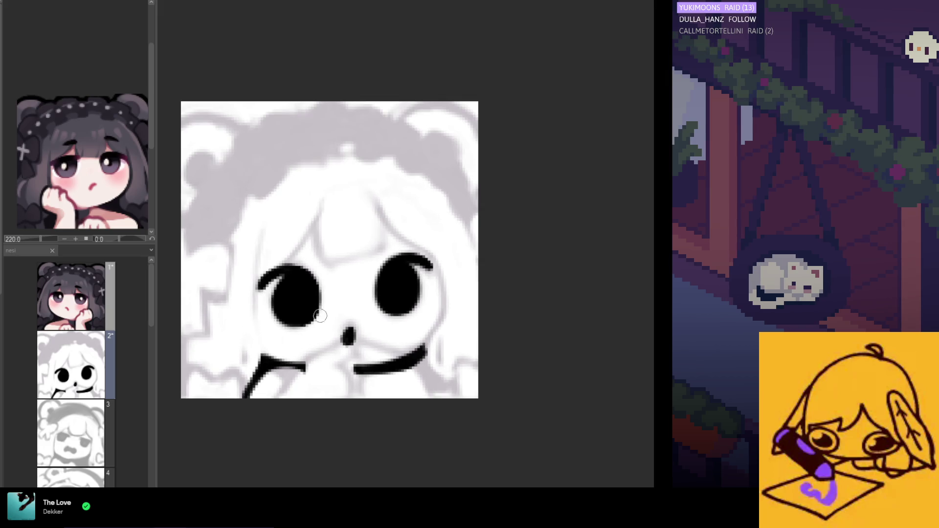
drag(262, 354, 323, 370)
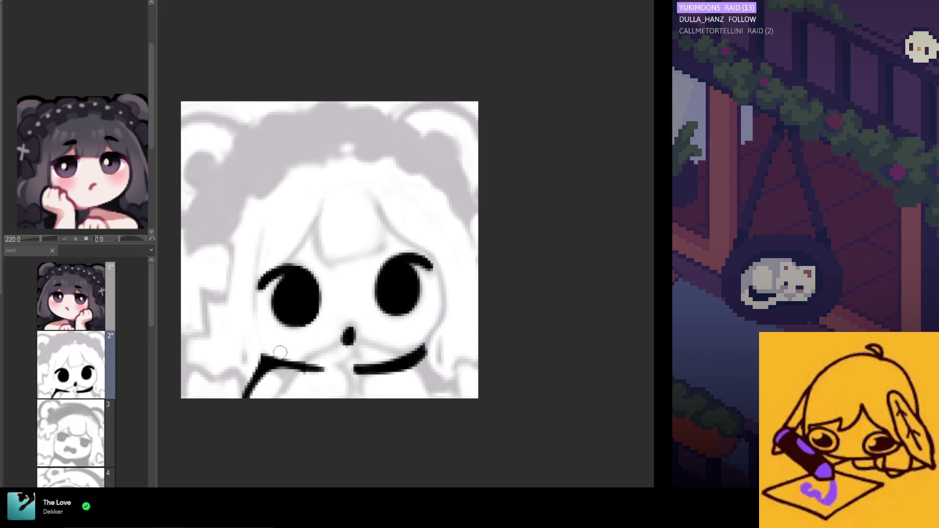
key(ctrl+z)
- Shorten the left mouth extension, then redraw and straighten the lower-right black wedge
drag(264, 353, 318, 367)
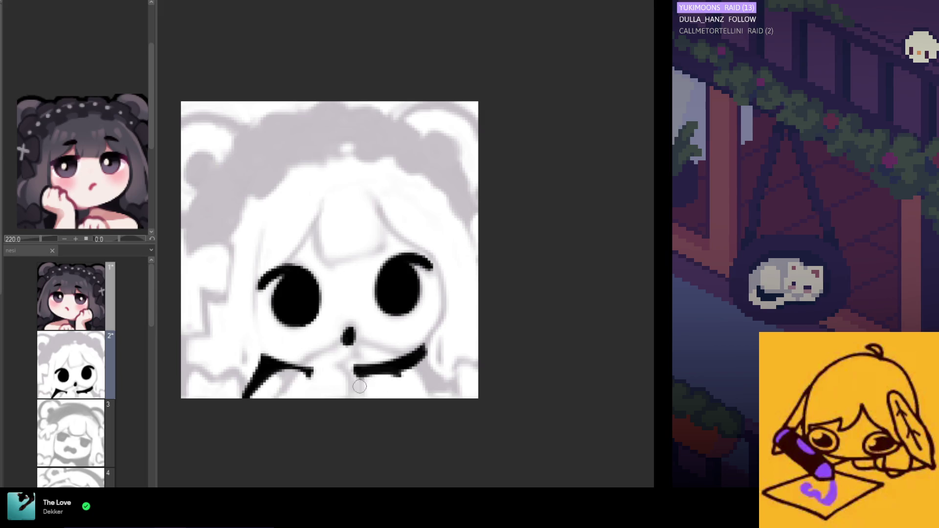
drag(395, 369, 425, 397)
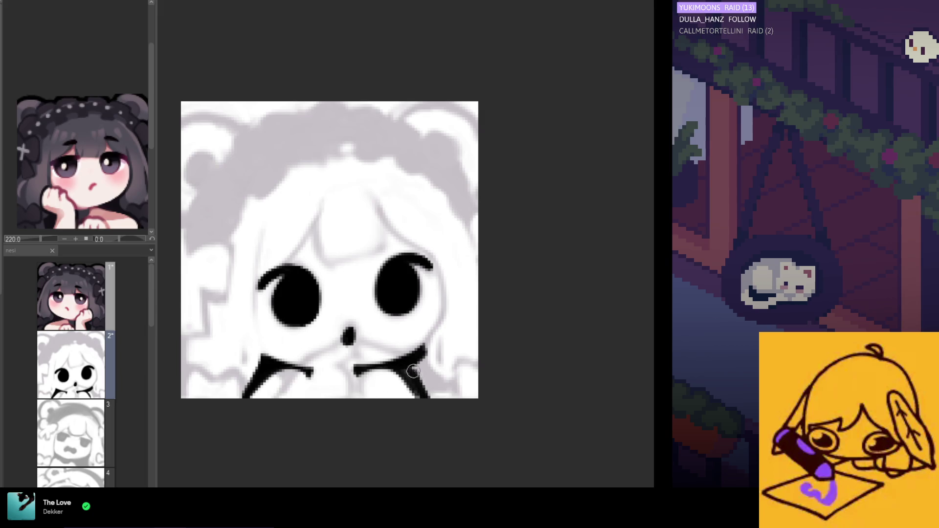
mouse_move(424, 348)
mouse_down()
mouse_move(429, 368)
mouse_move(414, 361)
mouse_move(421, 389)
mouse_up()
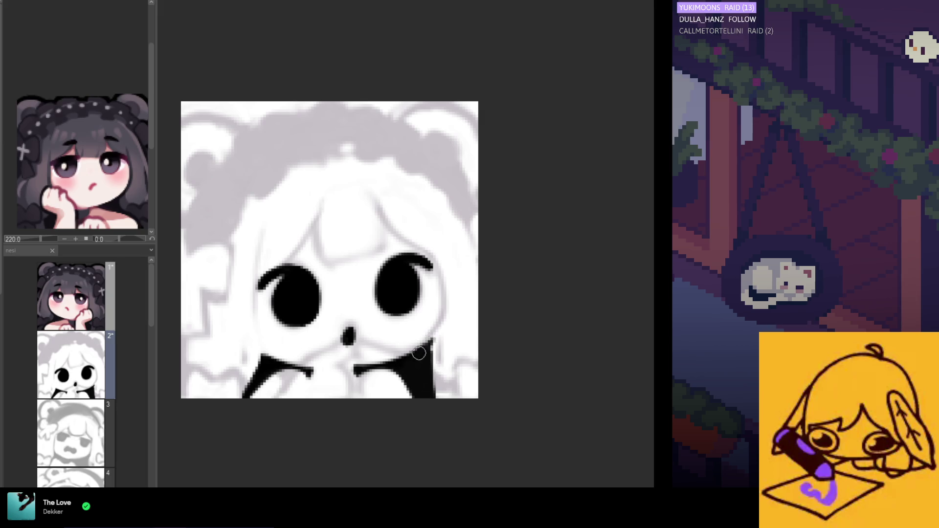
drag(434, 314, 429, 424)
drag(431, 333, 432, 399)
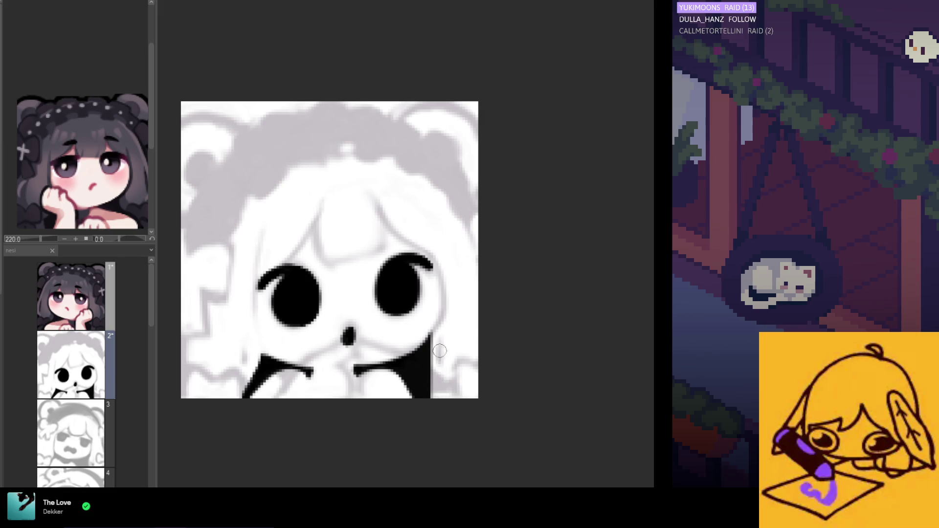
drag(436, 318, 436, 420)
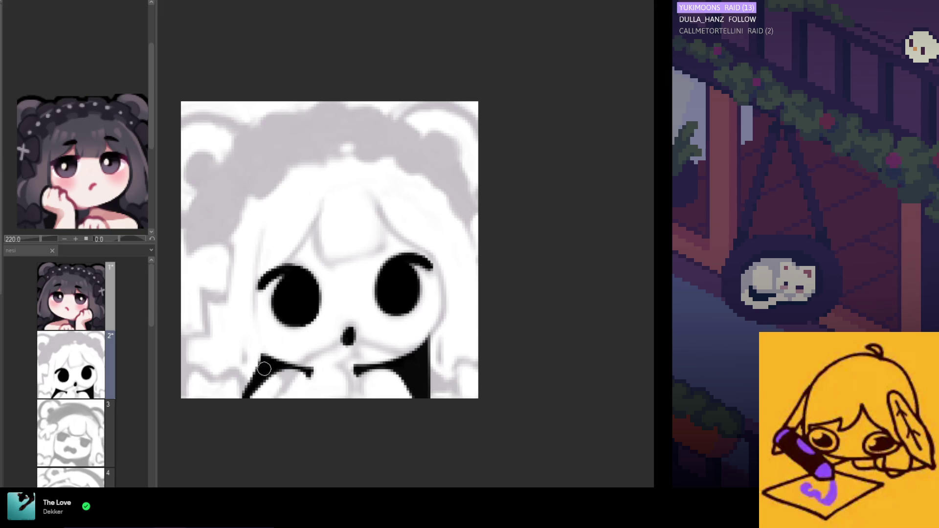
- Reshape the lower-left stroke into a wider wedge and trim its left edge with white
drag(264, 356, 252, 345)
drag(247, 384, 248, 325)
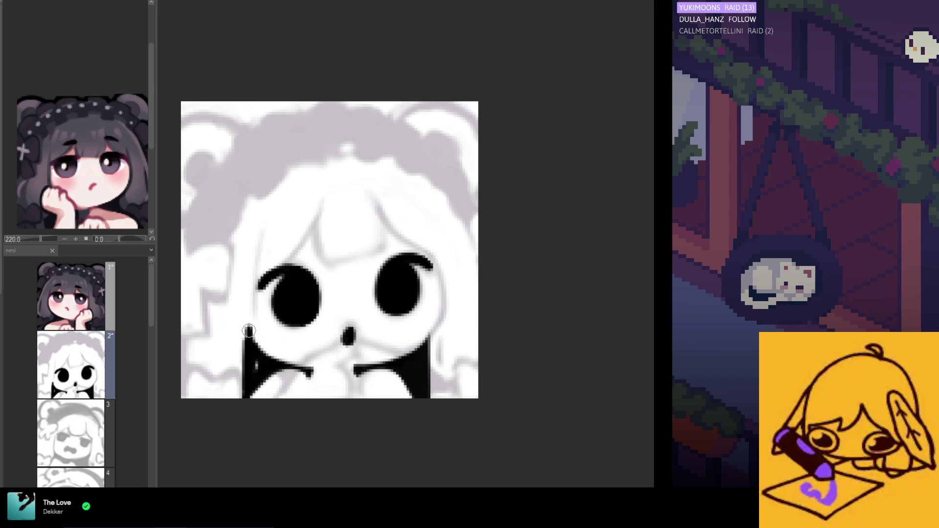
drag(261, 372, 250, 318)
mouse_move(279, 348)
mouse_down()
mouse_move(246, 320)
mouse_move(241, 414)
mouse_up()
mouse_move(252, 307)
mouse_down()
mouse_move(248, 416)
mouse_move(254, 323)
mouse_move(249, 406)
mouse_up()
drag(248, 325, 247, 392)
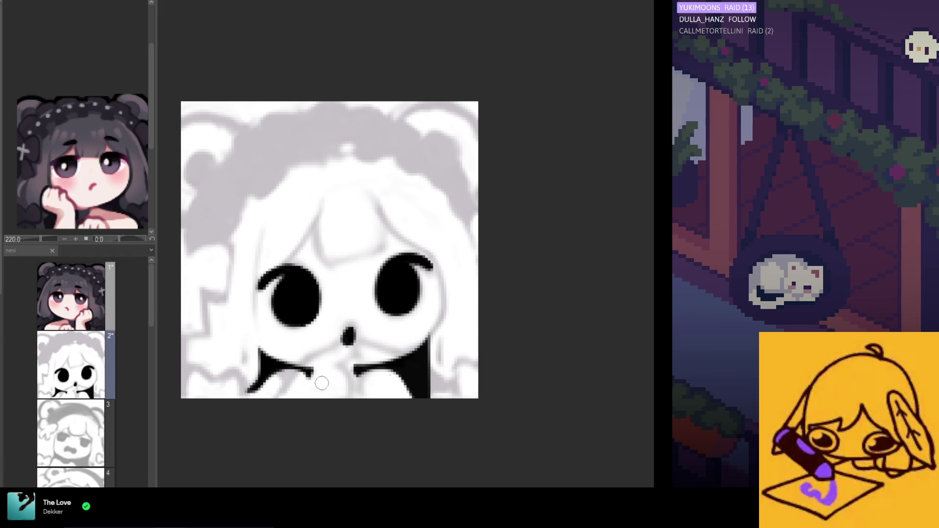
- Compare the wedge edits with undo/redo, then fill out the lower-left black stroke
key(ctrl+z)
key(ctrl+y)
key(ctrl+z)
key(ctrl+y)
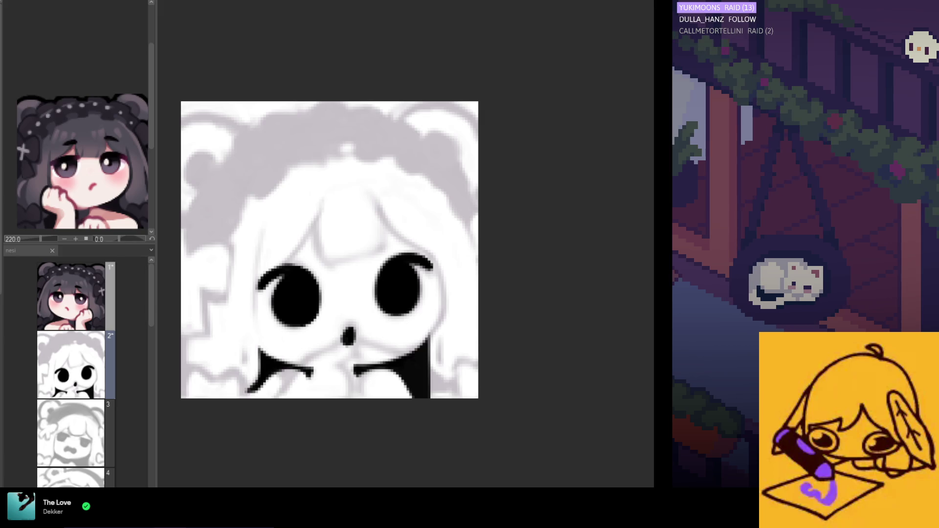
drag(273, 370, 292, 375)
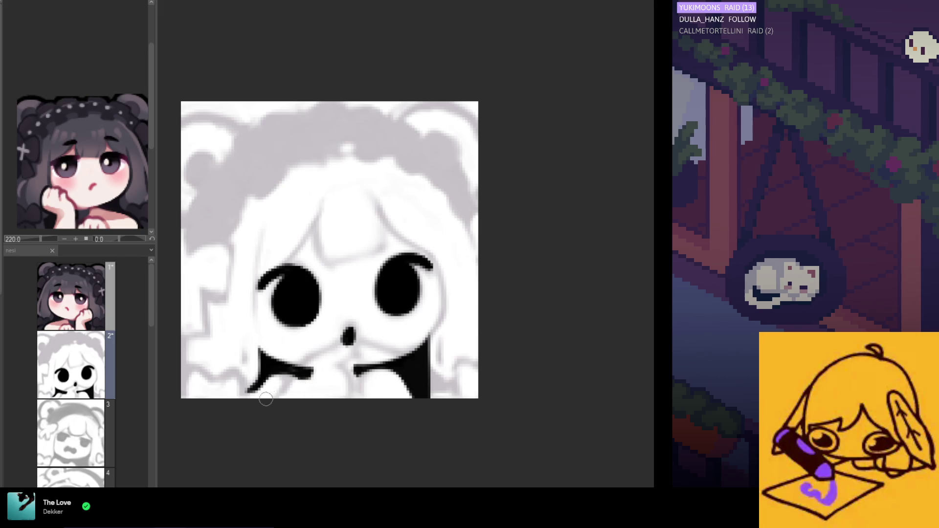
mouse_move(304, 389)
mouse_down()
mouse_move(259, 390)
mouse_move(301, 383)
mouse_up()
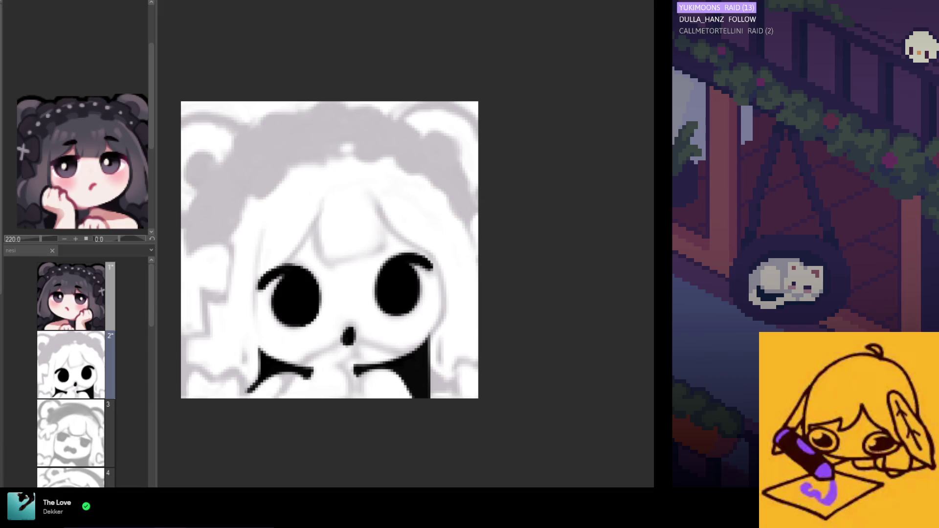
- Remove the black wedges and draw a thin line from the nose down-left to the bottom edge
key(ctrl+z)
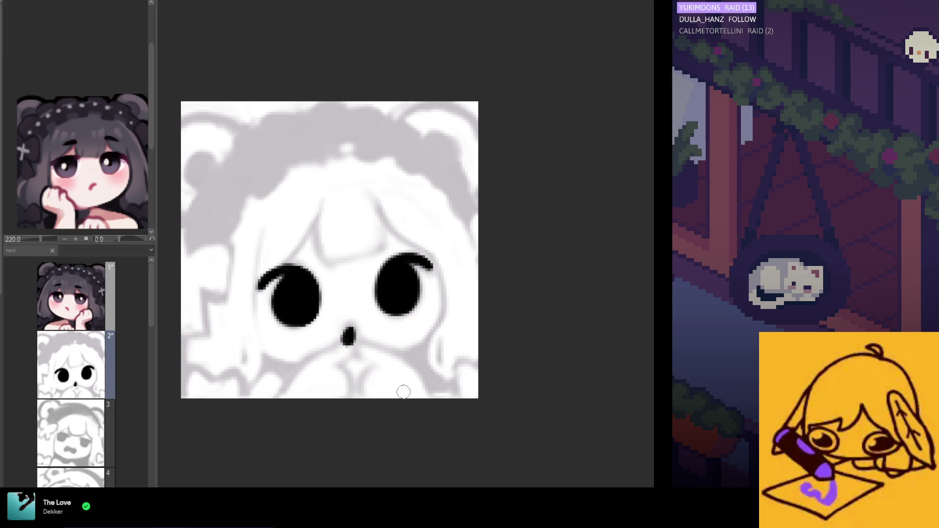
mouse_move(342, 365)
mouse_down()
mouse_move(357, 353)
mouse_move(348, 397)
mouse_up()
drag(351, 332, 303, 372)
key(ctrl+z)
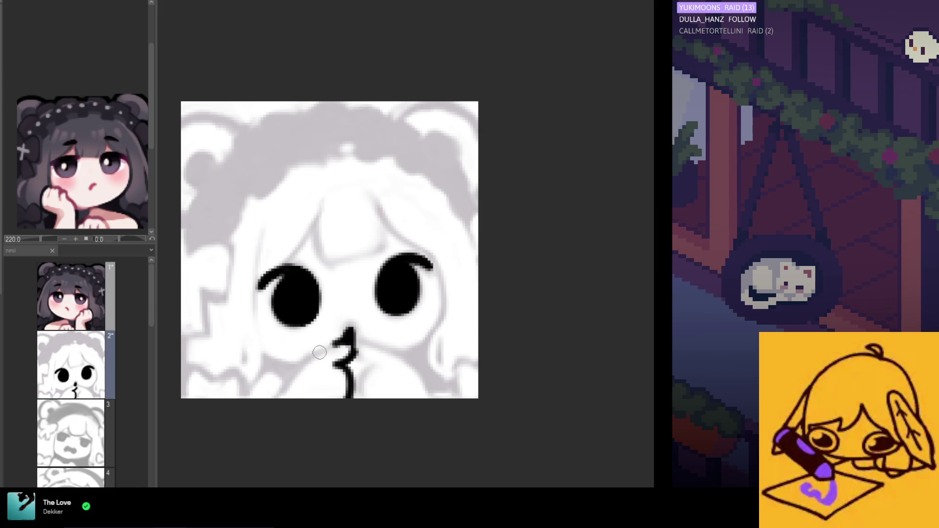
drag(345, 340, 273, 397)
key(ctrl+z)
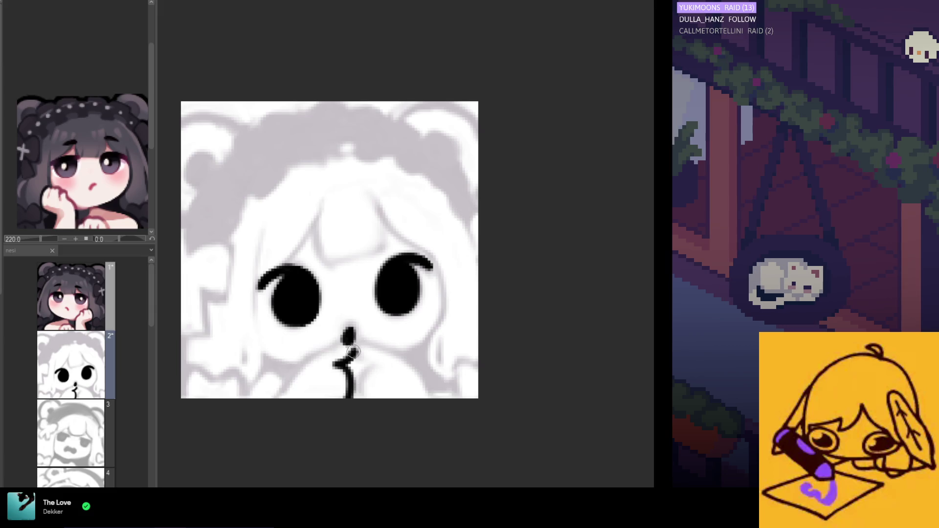
drag(348, 338, 294, 394)
key(ctrl+z)
mouse_move(327, 349)
mouse_down()
mouse_move(354, 343)
mouse_move(314, 359)
mouse_move(294, 396)
mouse_up()
key(ctrl+z)
key(ctrl+z)
key(ctrl+z)
drag(314, 359, 269, 397)
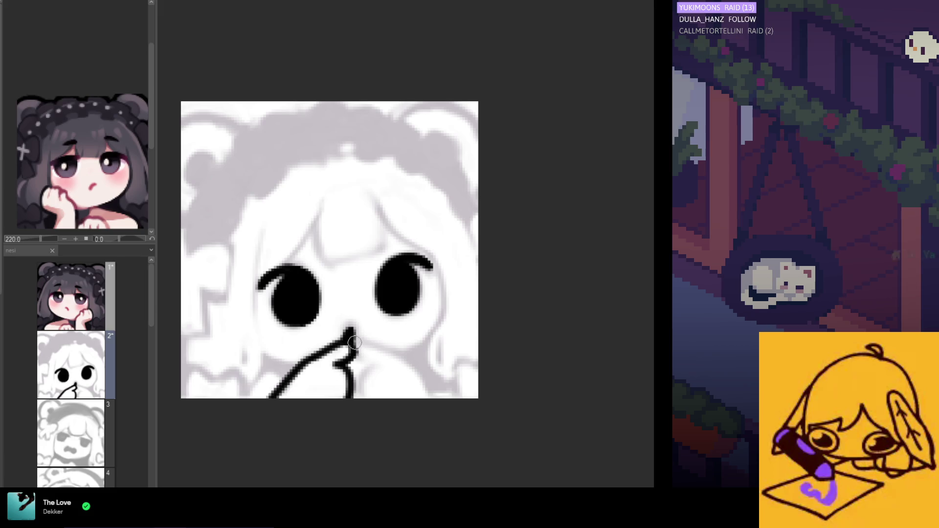
- Draw thin lines from the nose down-right, extending the right line toward the bottom edge
drag(350, 350, 376, 362)
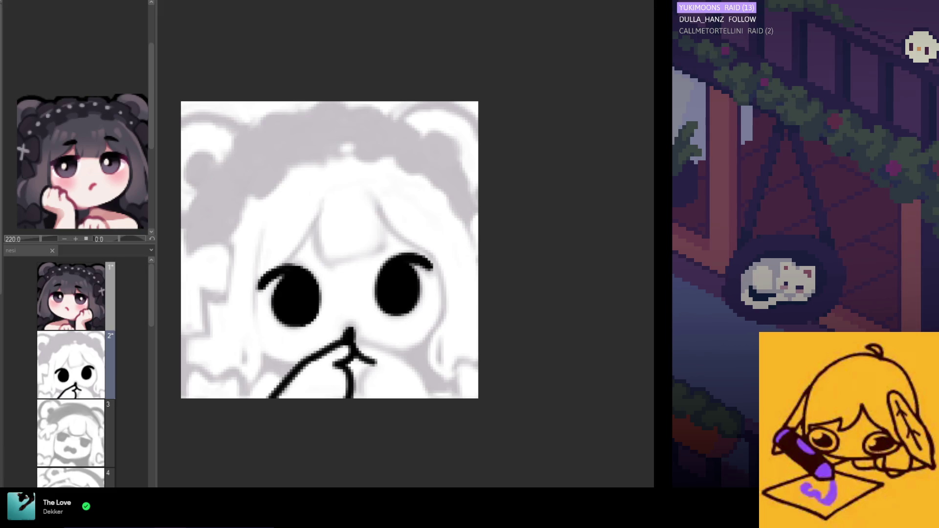
drag(349, 290, 394, 286)
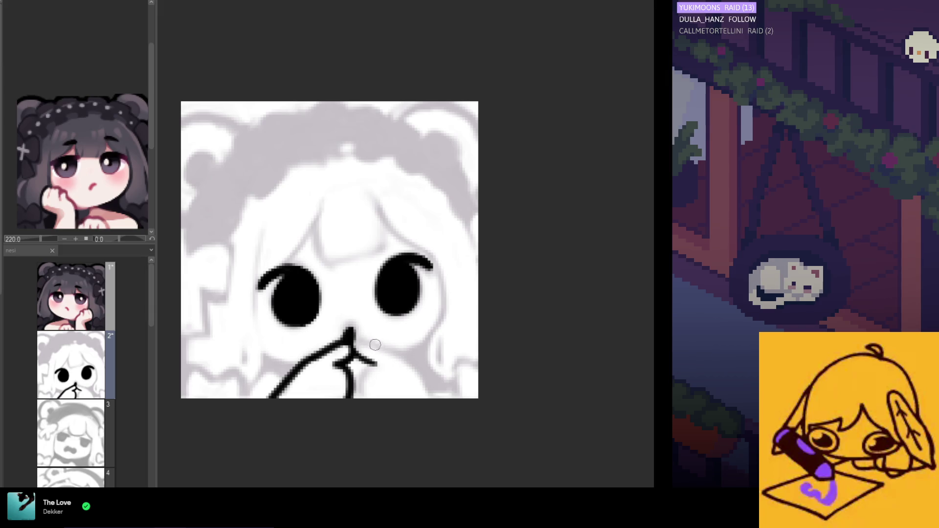
drag(354, 341, 414, 371)
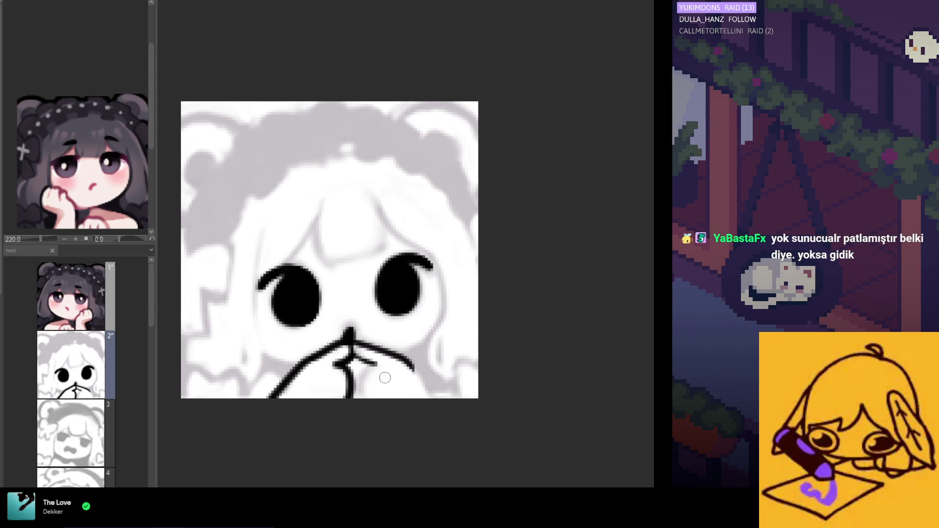
drag(375, 364, 356, 397)
key(ctrl+z)
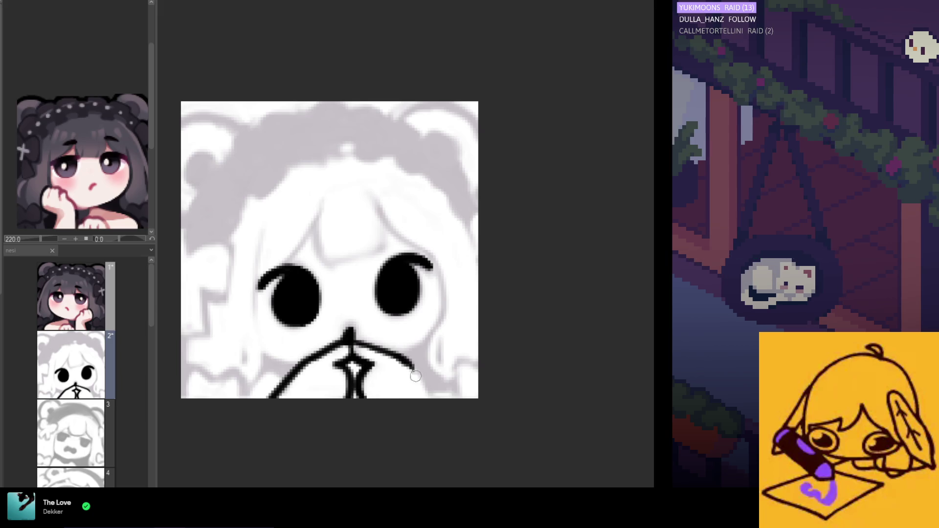
drag(409, 368, 426, 396)
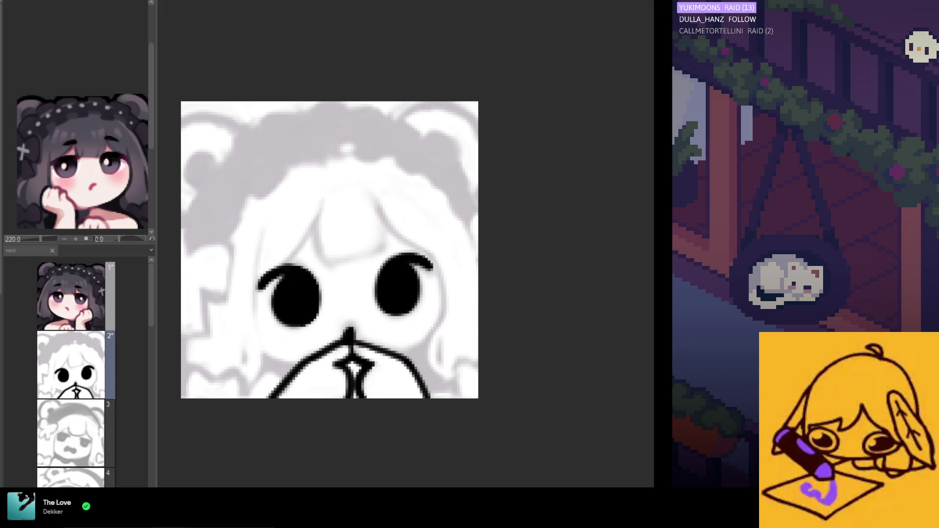
- Scroll the canvas up to review the lines below the nose
scroll(279, 329, up, 1)
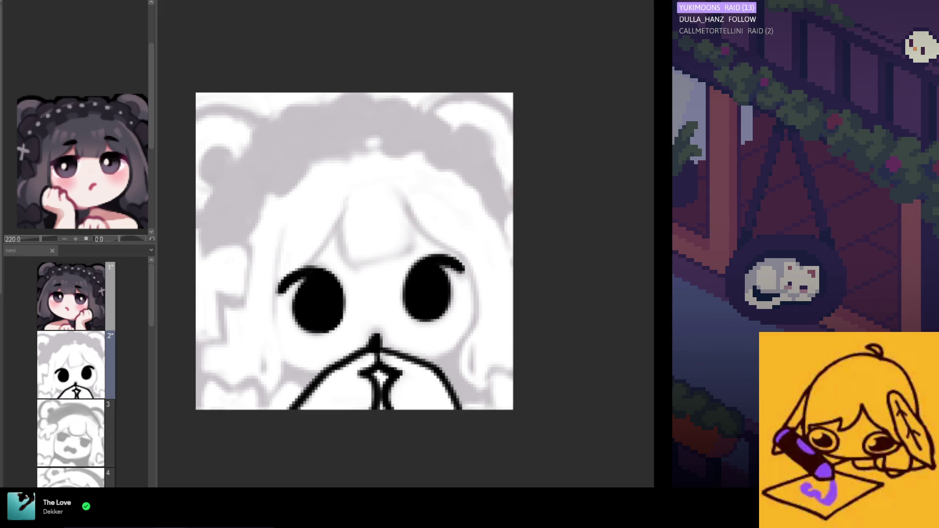
- Step through undo/redo history until the hand-drawn strokes around the mouth reappear
key(ctrl+z)
key(ctrl+y)
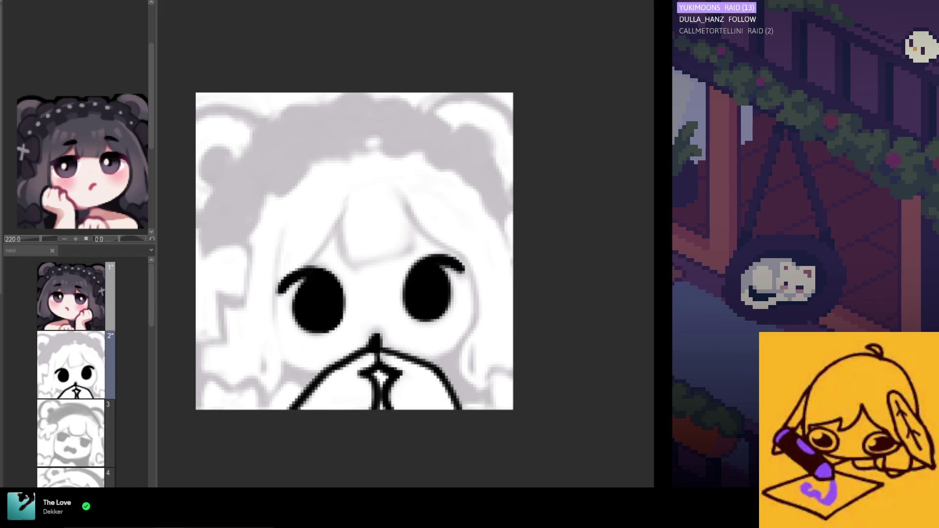
key(ctrl+z)
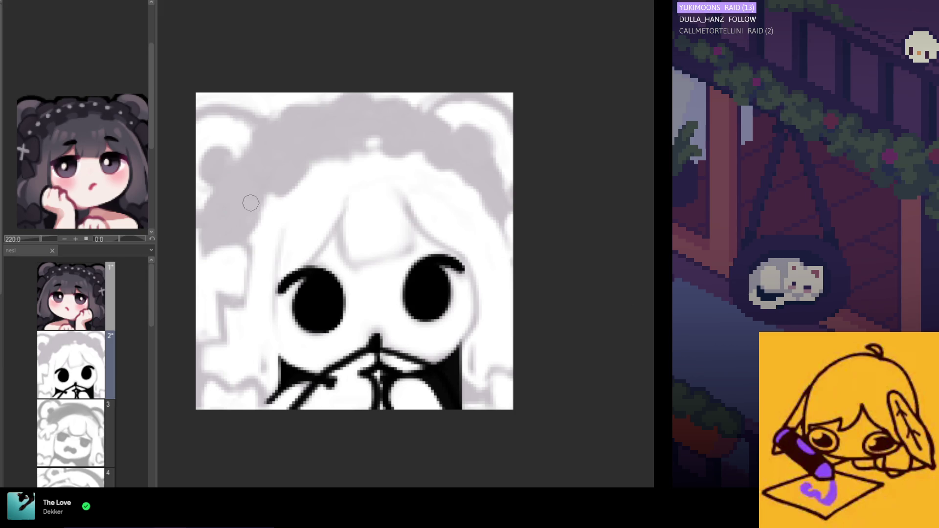
- Paint a bold black hair stroke up the left side and across the top, redoing the curl
mouse_move(275, 187)
mouse_down()
mouse_move(244, 242)
mouse_move(216, 200)
mouse_move(207, 254)
mouse_move(227, 237)
mouse_up()
mouse_move(240, 193)
mouse_down()
mouse_move(206, 207)
mouse_move(250, 151)
mouse_move(255, 176)
mouse_move(236, 203)
mouse_move(267, 147)
mouse_move(323, 111)
mouse_up()
mouse_move(276, 146)
mouse_down()
mouse_move(336, 109)
mouse_move(389, 101)
mouse_move(427, 124)
mouse_move(304, 131)
mouse_up()
key(ctrl+z)
key(ctrl+z)
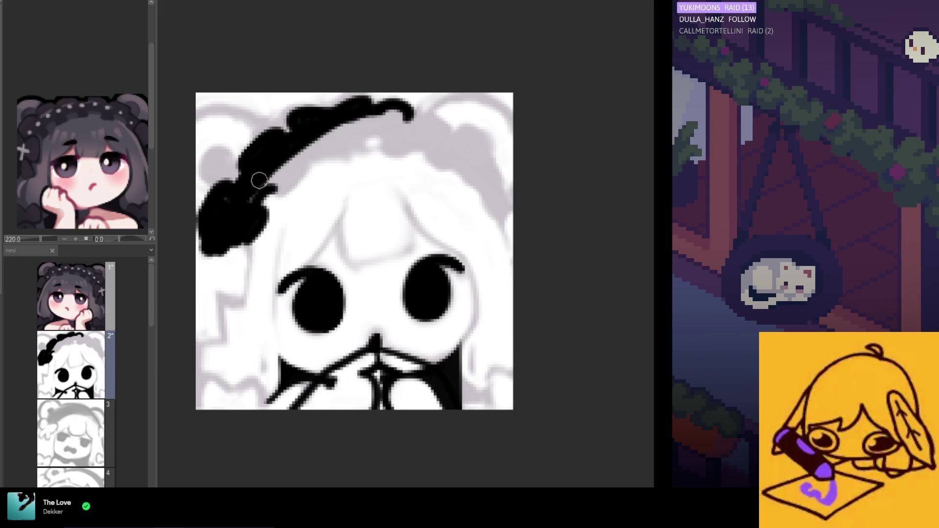
mouse_move(252, 201)
mouse_down()
mouse_move(267, 203)
mouse_move(281, 176)
mouse_up()
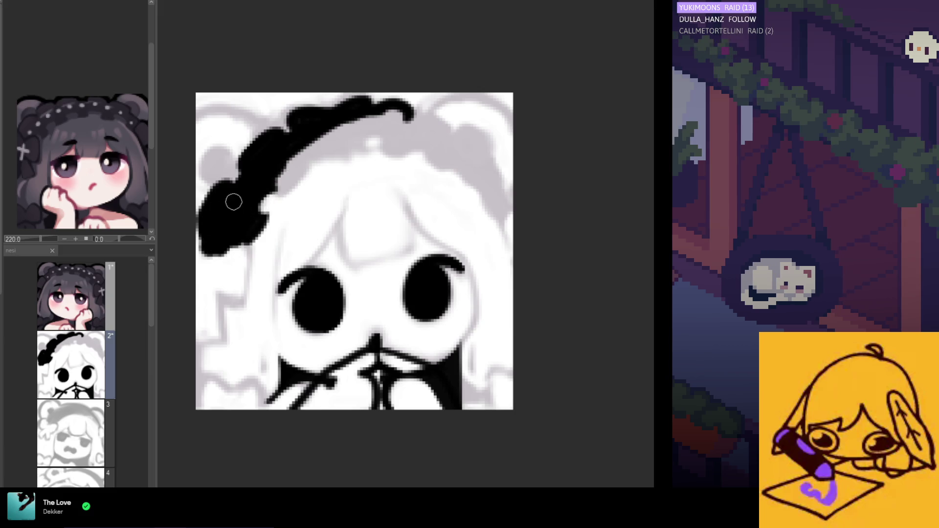